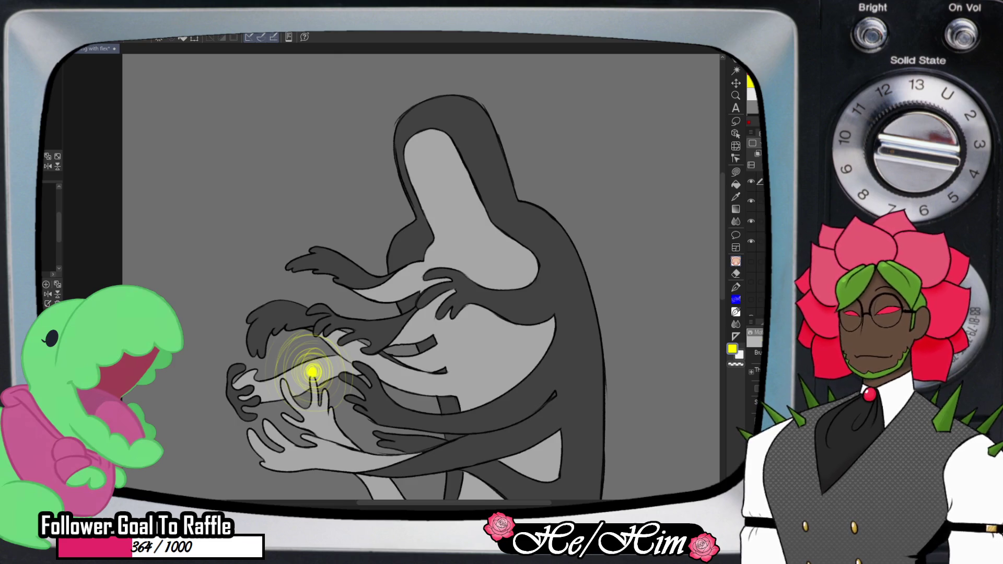
# - Paste the baby photo, flip it horizontally, tilt and shrink it into the hood's face opening, then zoom in
pyautogui.hotkey('ctrl', 'v')
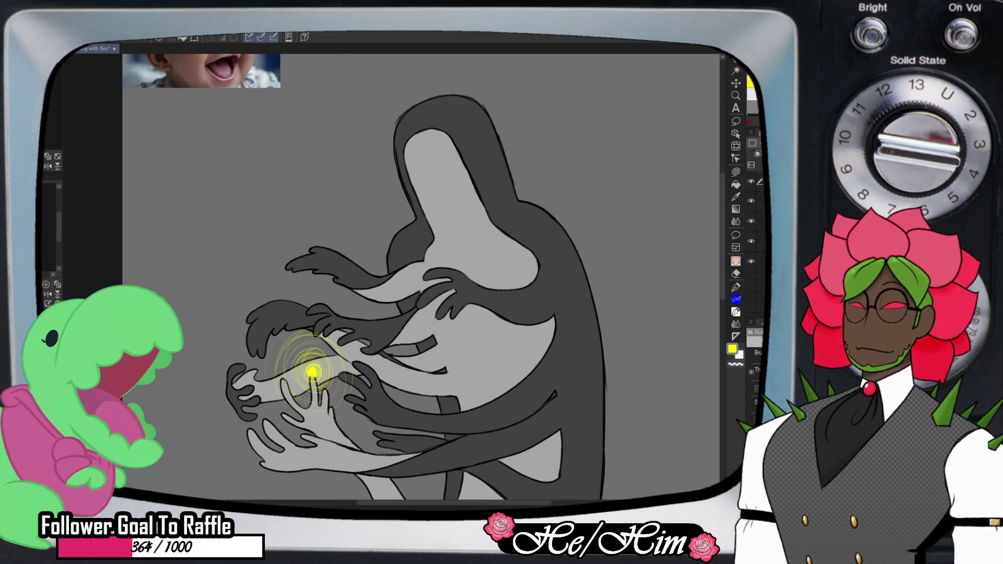
pyautogui.hotkey('ctrl', 't')
pyautogui.moveTo(201, 71); pyautogui.dragTo(418, 197)
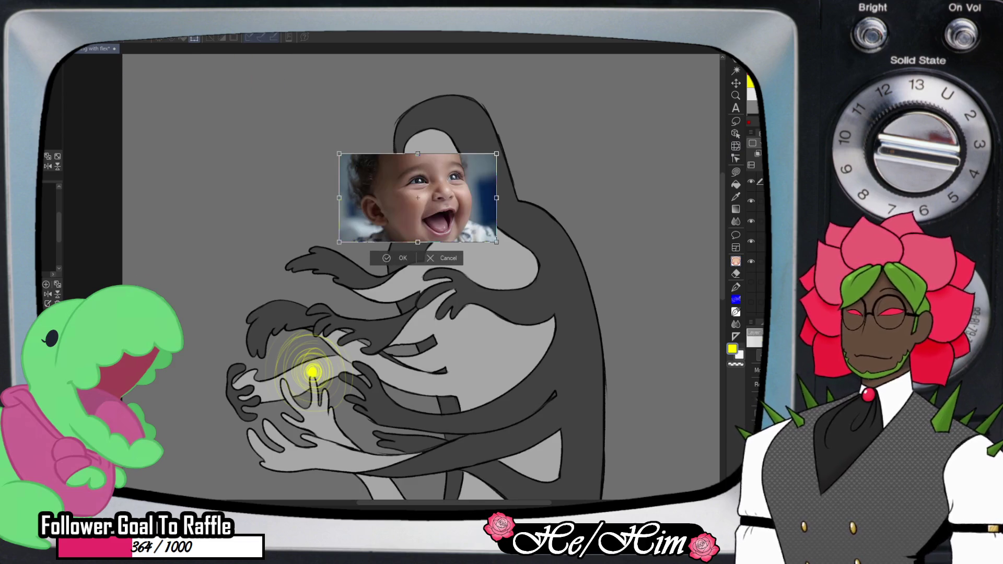
pyautogui.click(47, 166)
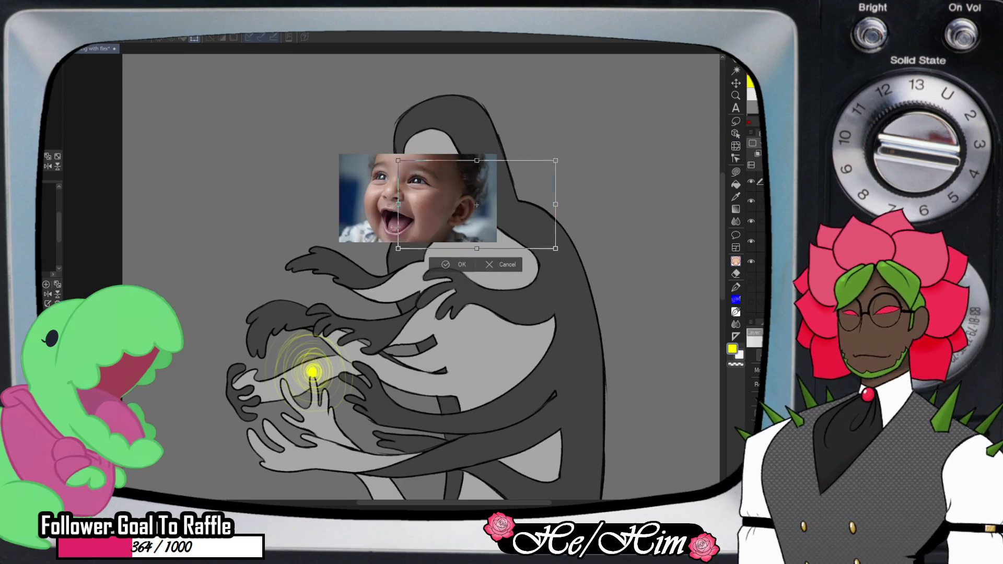
pyautogui.moveTo(418, 198); pyautogui.dragTo(476, 205)
pyautogui.moveTo(562, 255)
pyautogui.mouseDown()
pyautogui.moveTo(573, 222)
pyautogui.moveTo(538, 197)
pyautogui.mouseUp()
pyautogui.moveTo(472, 187)
pyautogui.mouseDown()
pyautogui.moveTo(436, 171)
pyautogui.moveTo(452, 184)
pyautogui.mouseUp()
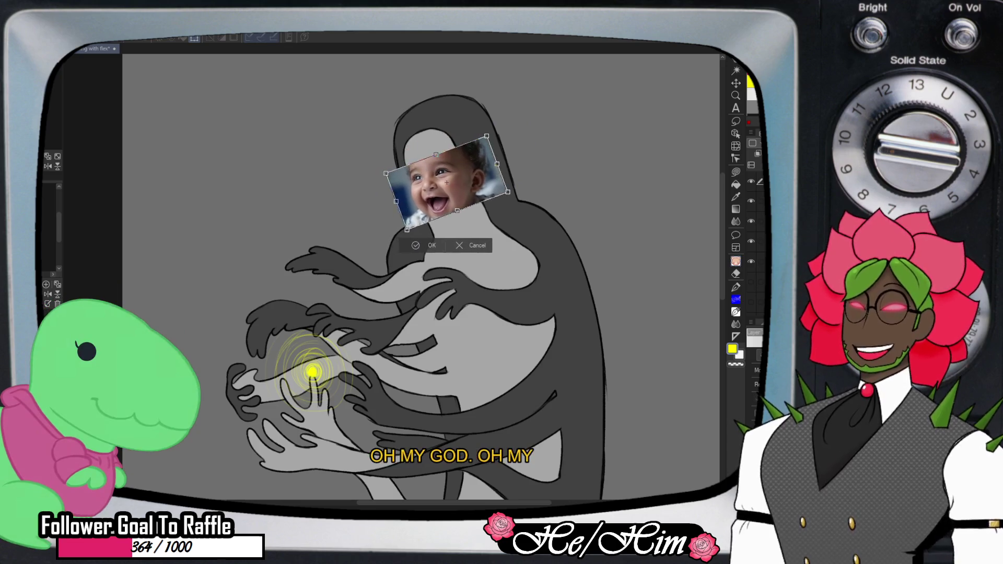
pyautogui.click(421, 246)
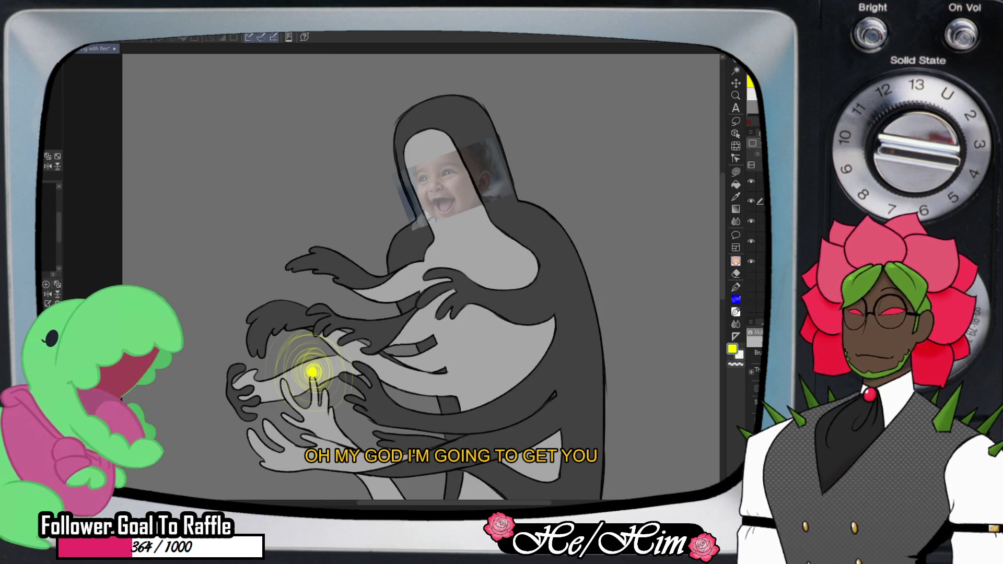
pyautogui.press('/')
pyautogui.click(453, 160)
pyautogui.click(437, 210)
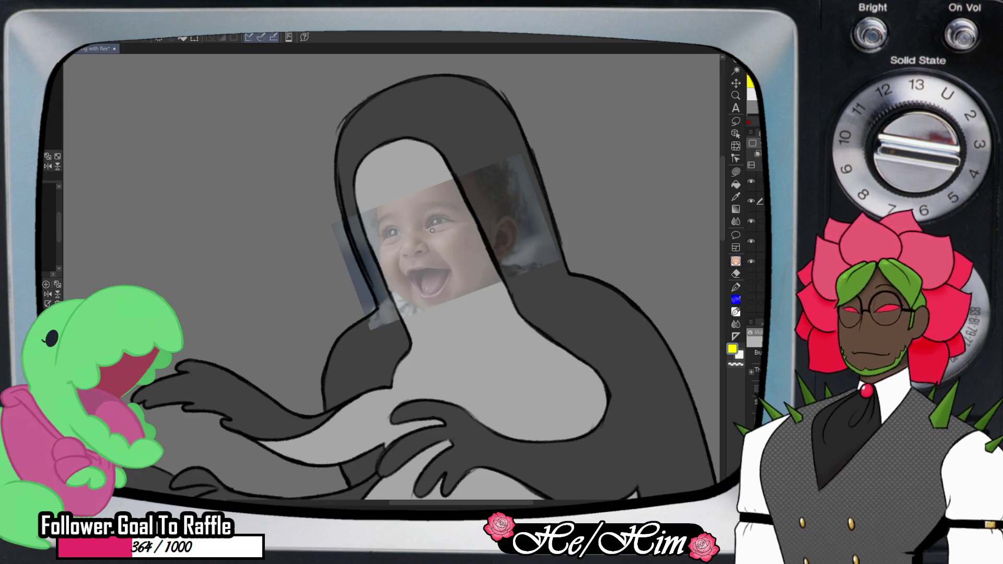
# - Sample the near-black line colour, sketch closed eyes and a tongue-out mouth, then hide the baby photo
pyautogui.keyDown('alt'); pyautogui.click(480, 185); pyautogui.keyUp('alt')
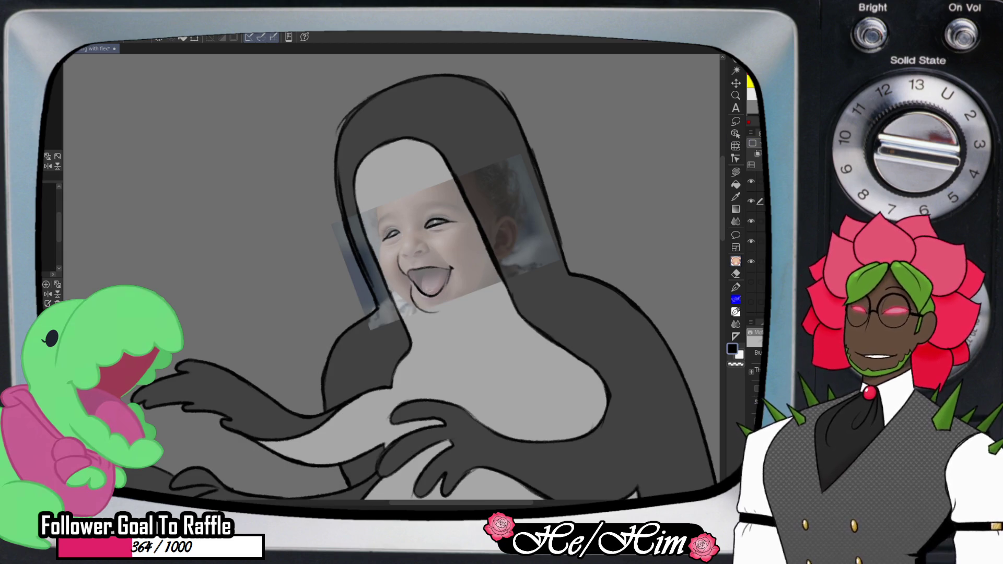
pyautogui.click(750, 221)
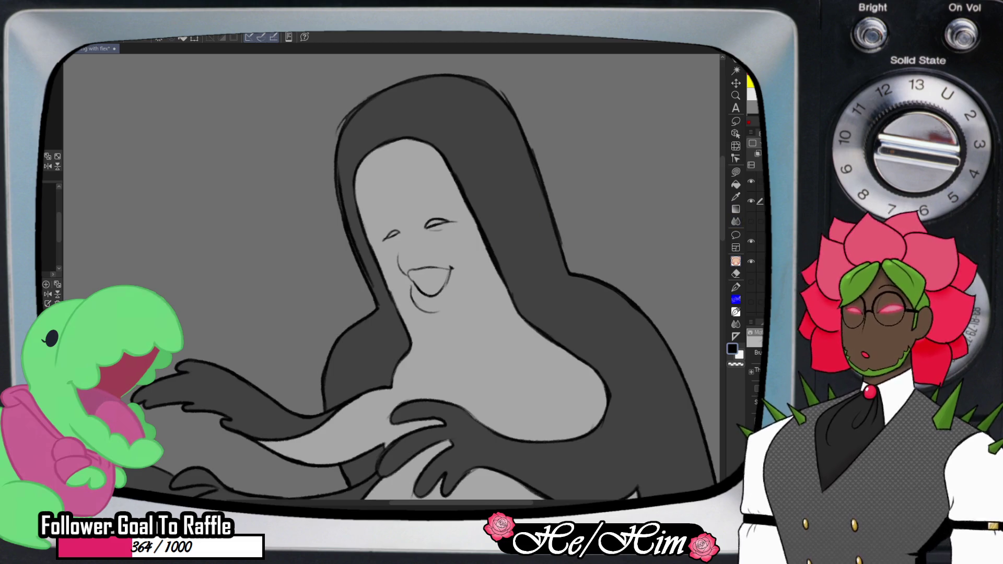
# - Lasso the drawn face, tilt it slightly counter-clockwise and shift it up and left
pyautogui.click(751, 201)
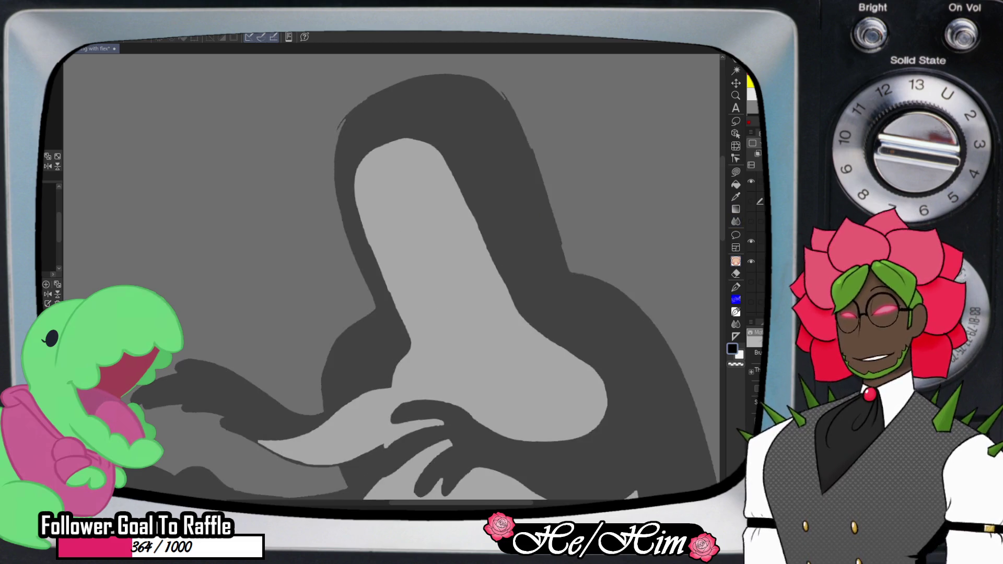
pyautogui.click(751, 202)
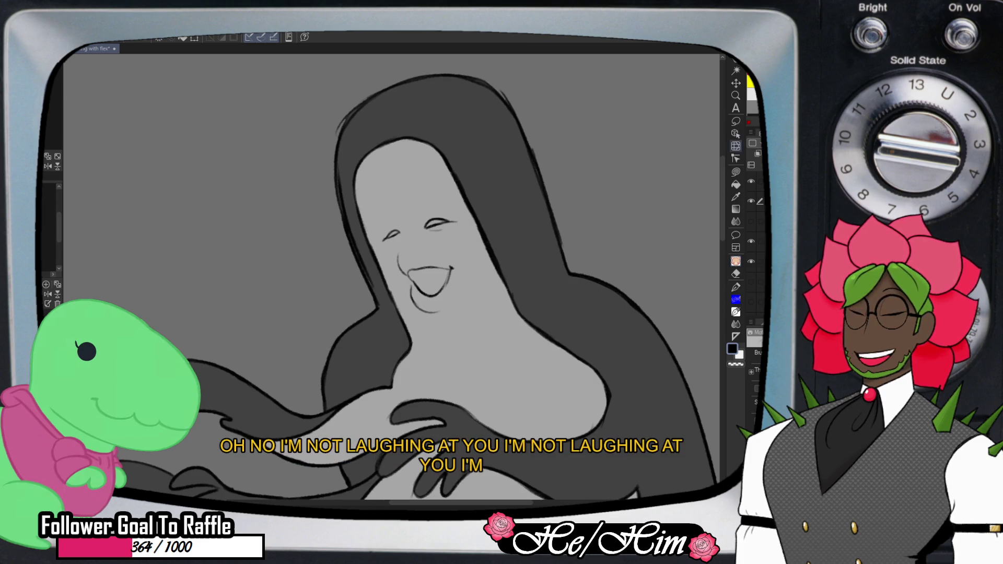
pyautogui.press('m')
pyautogui.moveTo(444, 194)
pyautogui.mouseDown()
pyautogui.moveTo(411, 311)
pyautogui.moveTo(425, 177)
pyautogui.mouseUp()
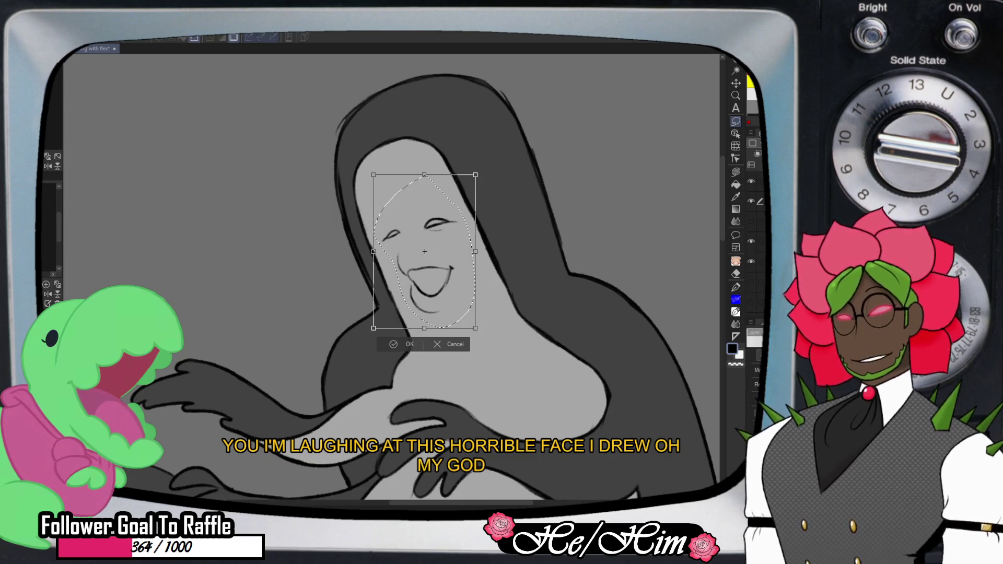
pyautogui.moveTo(483, 337); pyautogui.dragTo(493, 329)
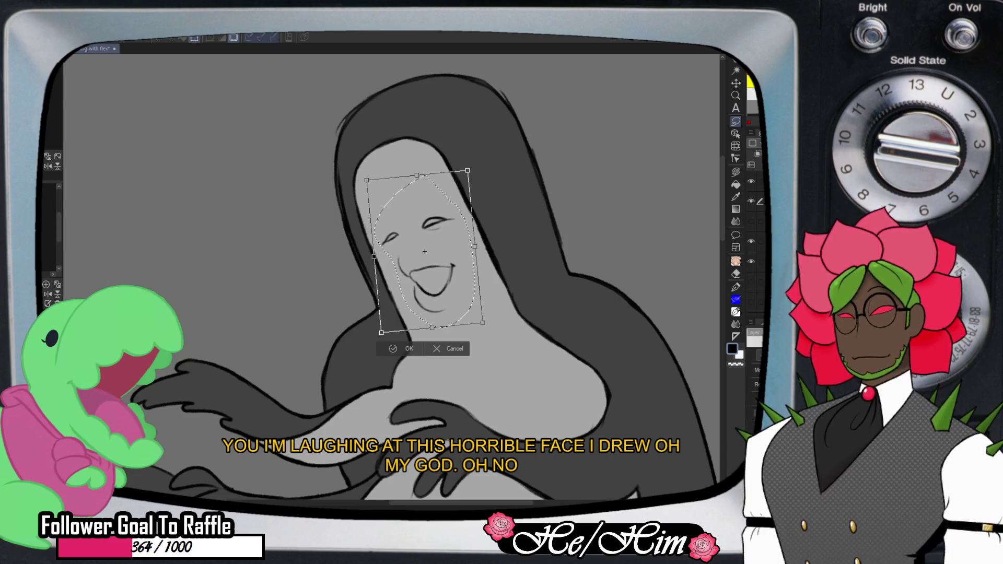
pyautogui.moveTo(424, 251)
pyautogui.mouseDown()
pyautogui.moveTo(421, 236)
pyautogui.moveTo(426, 246)
pyautogui.mouseUp()
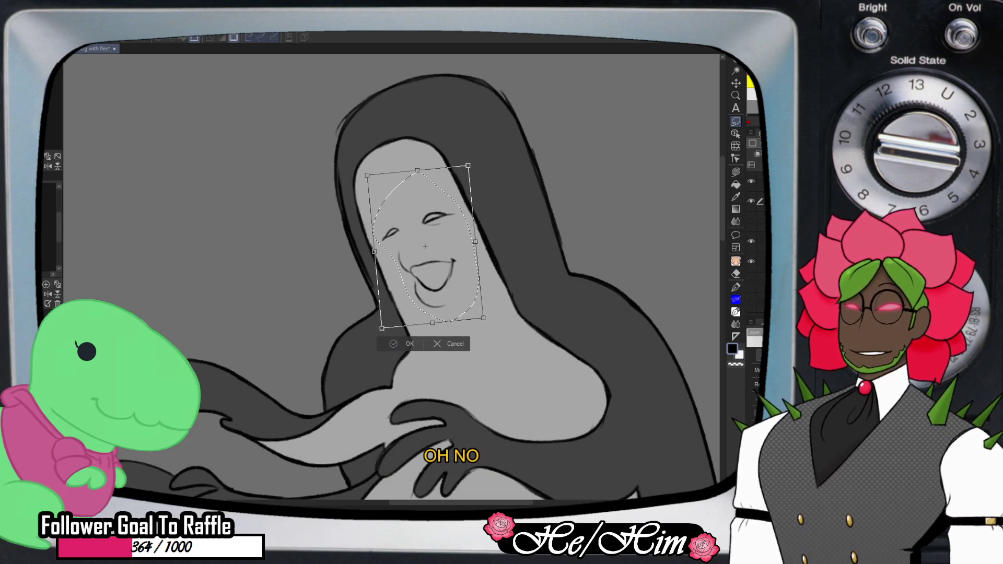
pyautogui.press('Return')
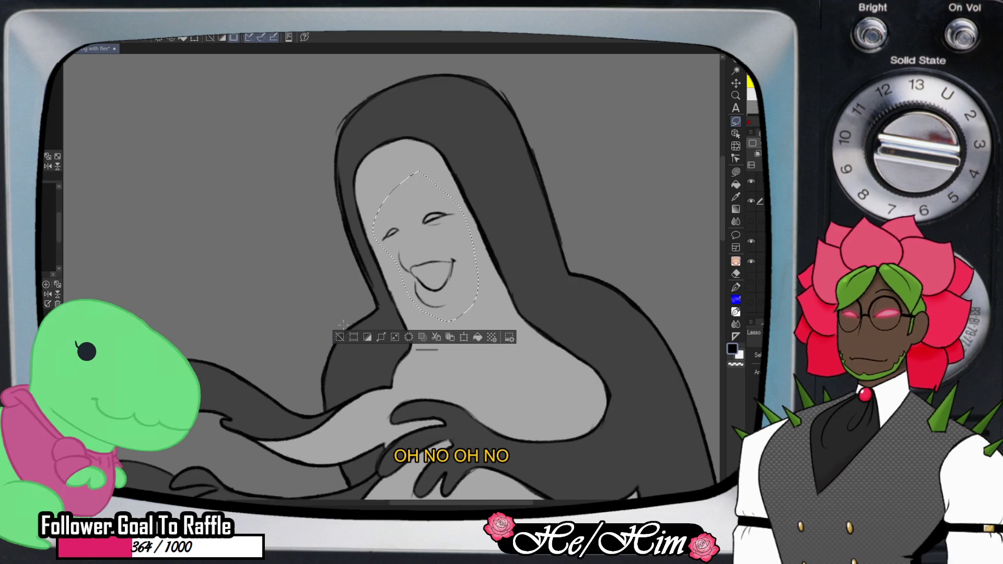
pyautogui.hotkey('ctrl', 'd')
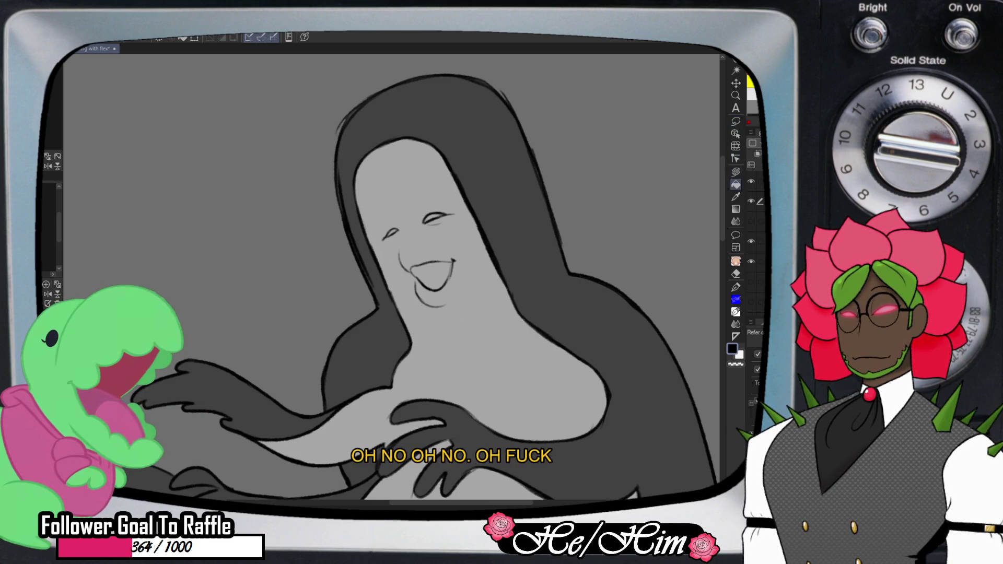
# - Try filling the eyelid and face dark, then undo the unwanted fill
pyautogui.press('g')
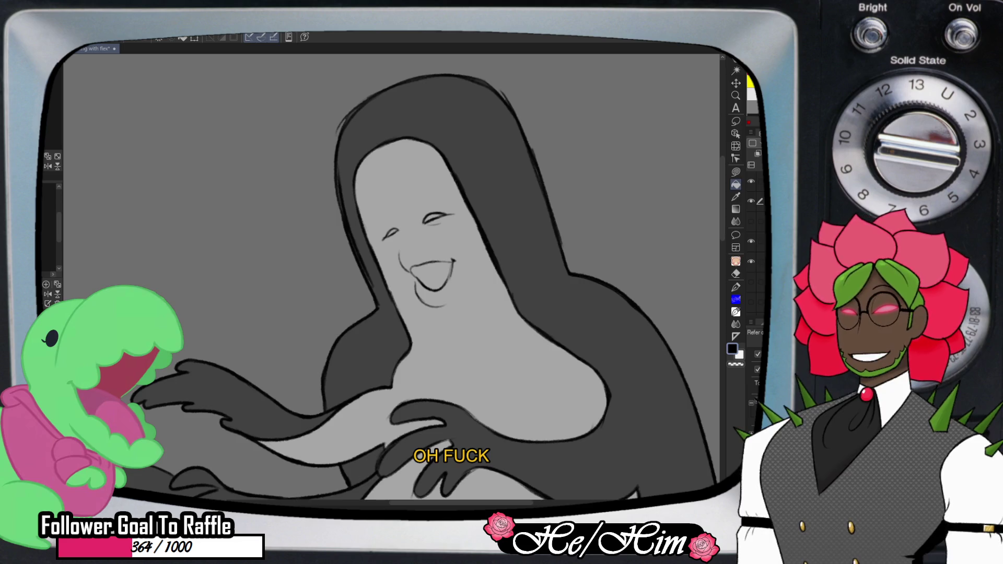
pyautogui.click(433, 218)
pyautogui.click(434, 229)
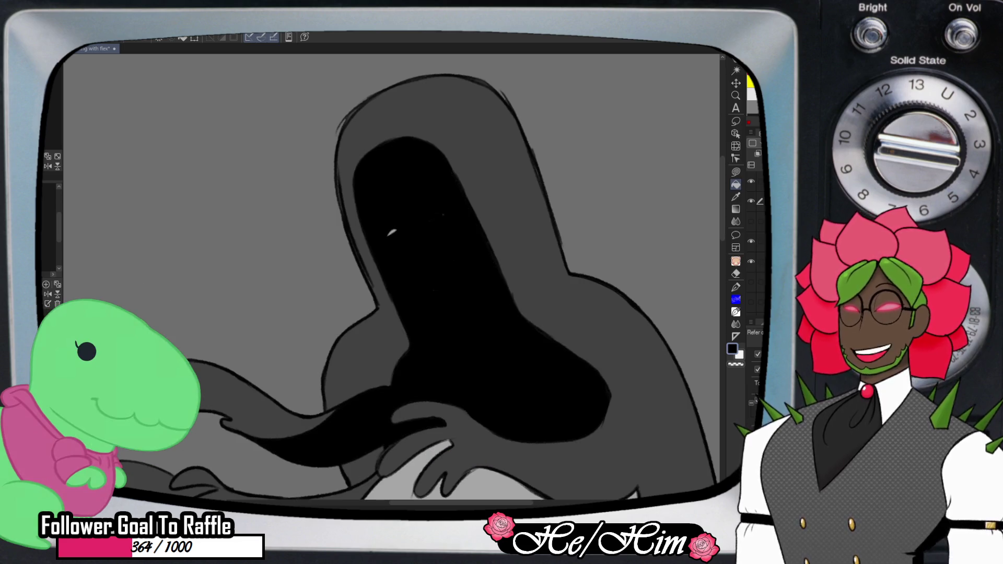
pyautogui.hotkey('ctrl', 'z')
pyautogui.hotkey('ctrl', 'z')
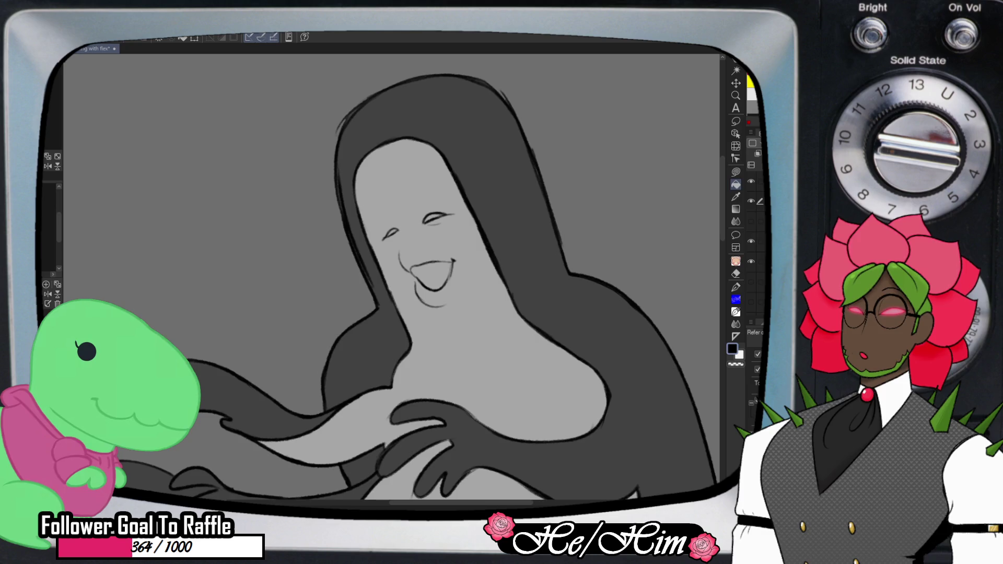
pyautogui.click(735, 273)
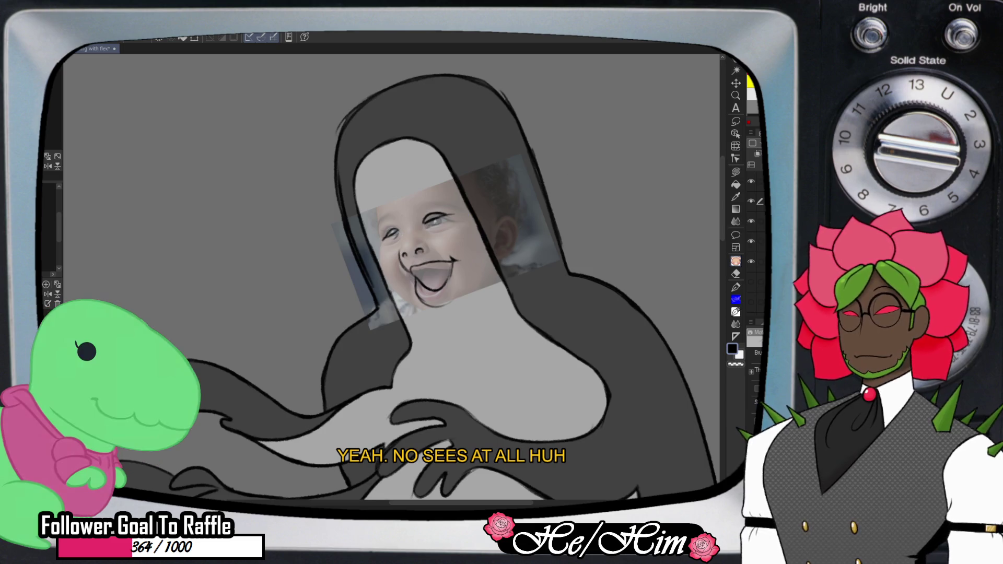
# - Hide the baby reference photo again once the nose and mouth are redrawn
pyautogui.click(751, 221)
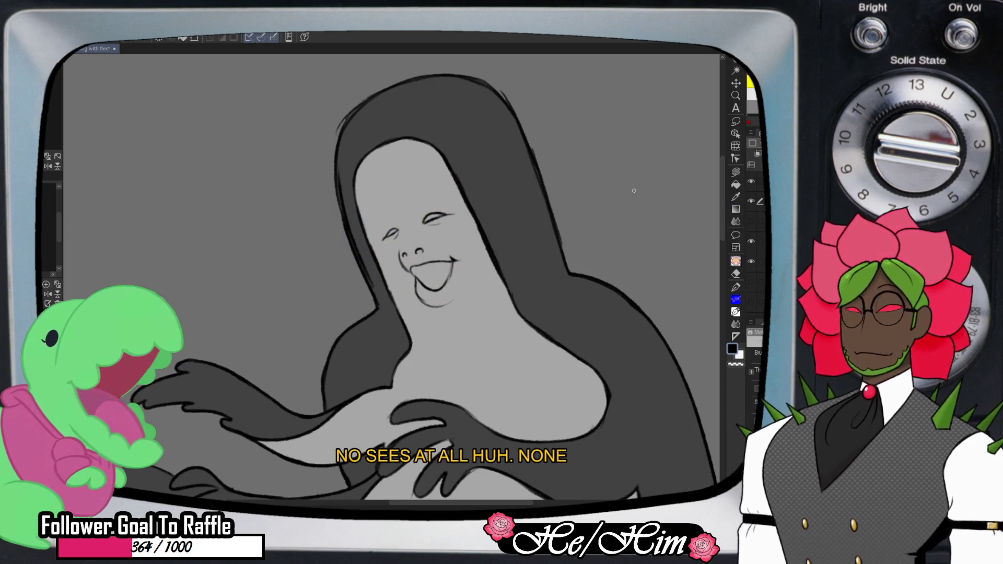
# - Fill the laughing figure's open mouth solid black, undoing a stray face fill
pyautogui.press('k')
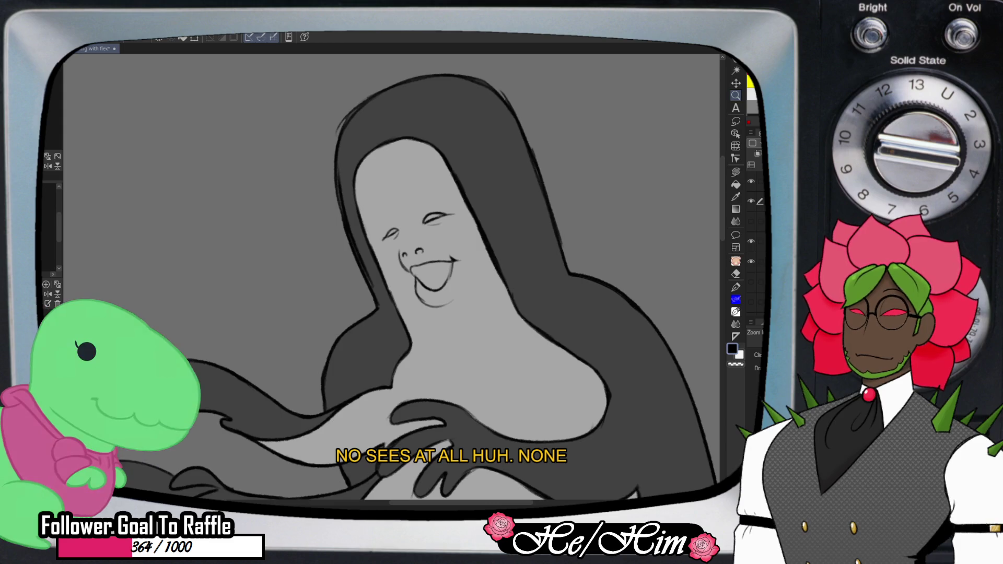
pyautogui.scroll(-5, 566, 245)
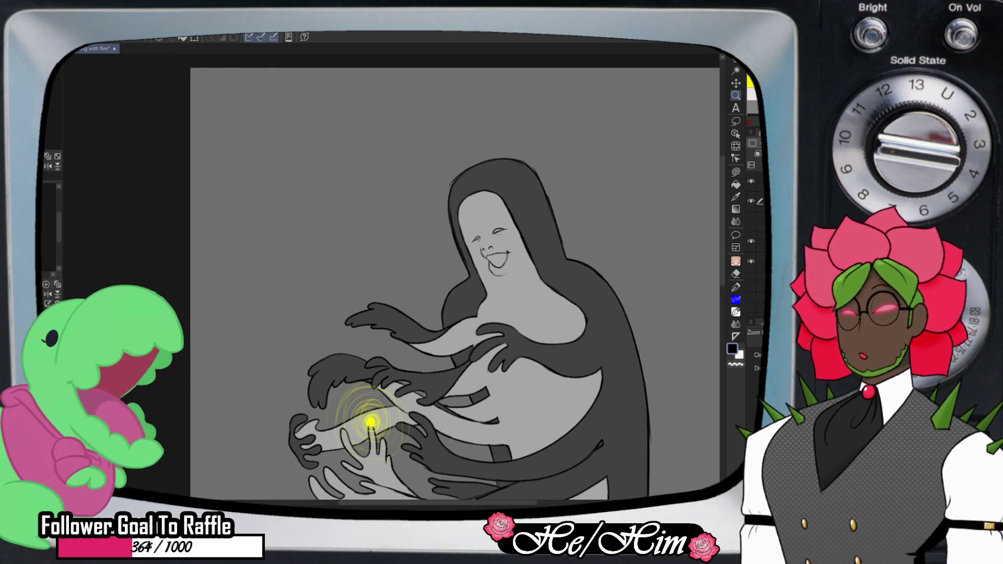
pyautogui.scroll(5, 523, 238)
pyautogui.scroll(2, 543, 214)
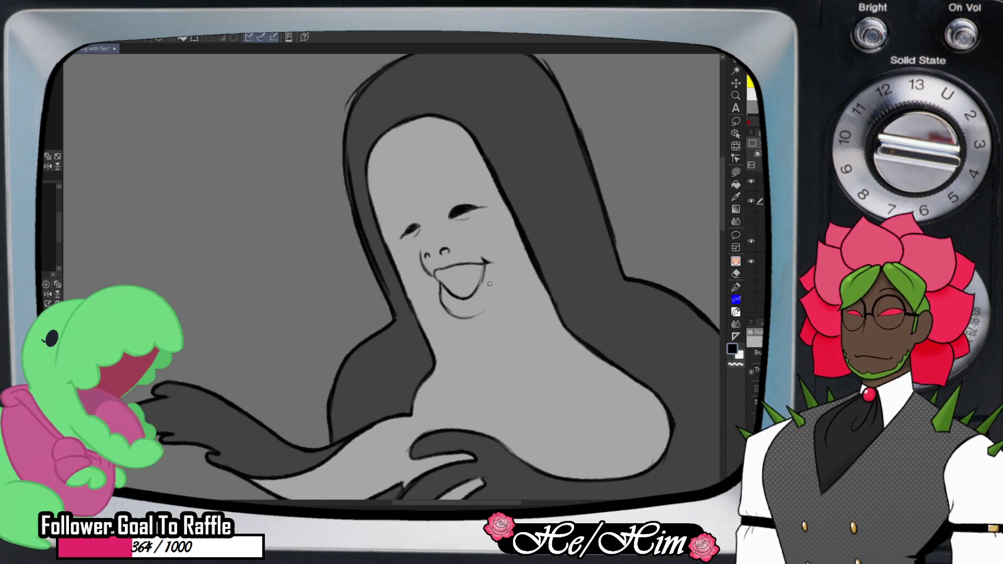
pyautogui.press('g')
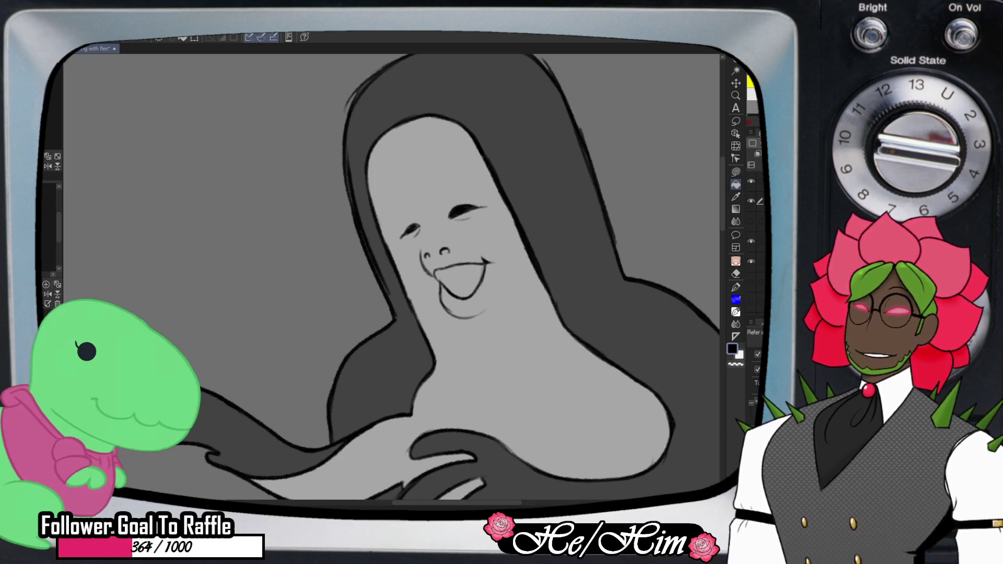
pyautogui.click(444, 313)
pyautogui.hotkey('ctrl', 'z')
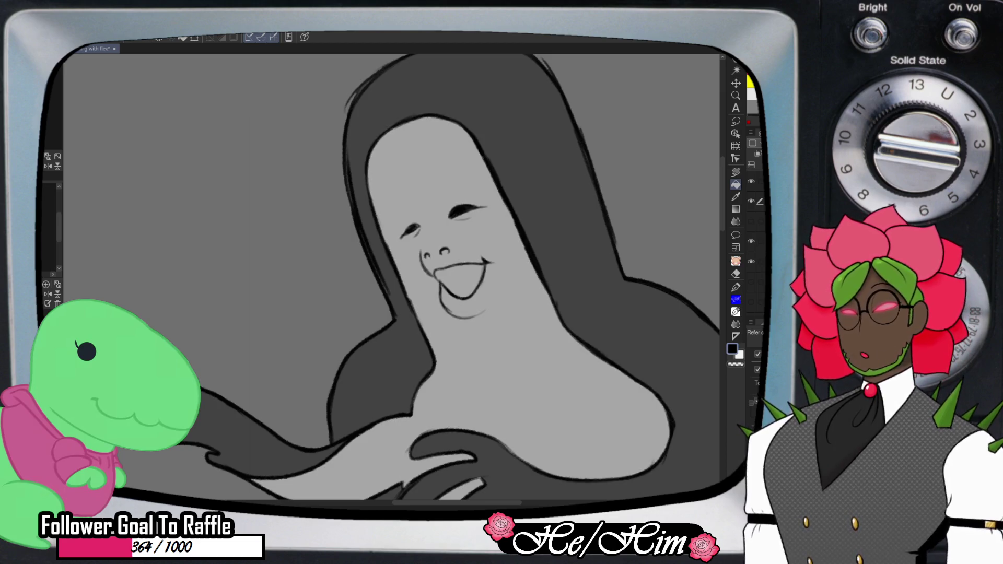
pyautogui.click(460, 282)
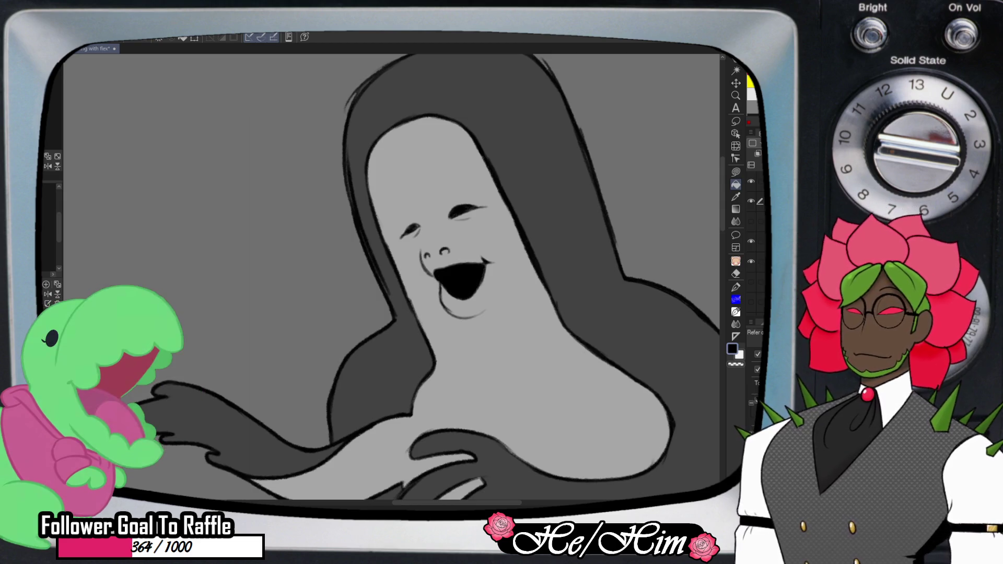
# - Erase the dark fill inside the right nostril and zoom out to the whole figure
pyautogui.press('e')
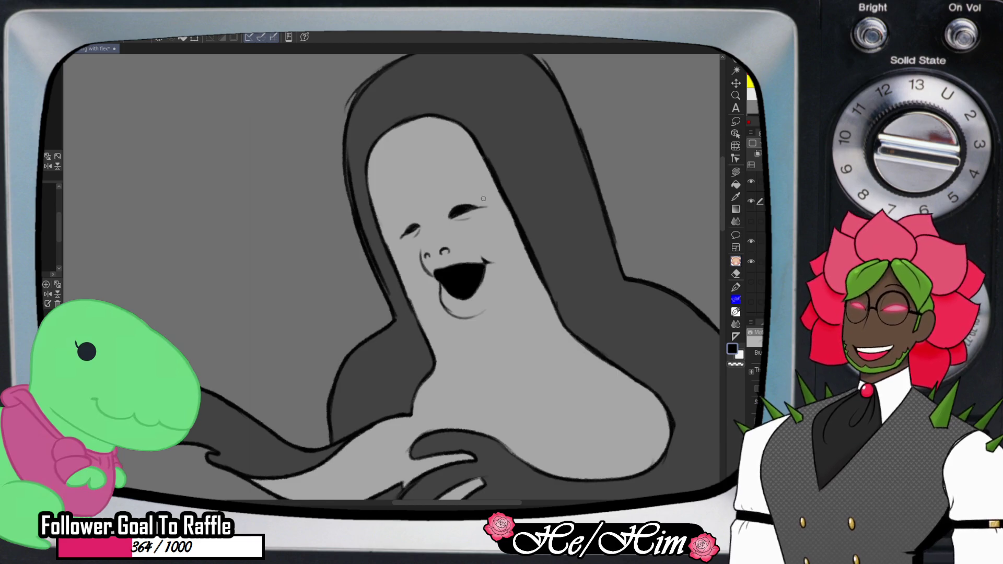
pyautogui.click(446, 251)
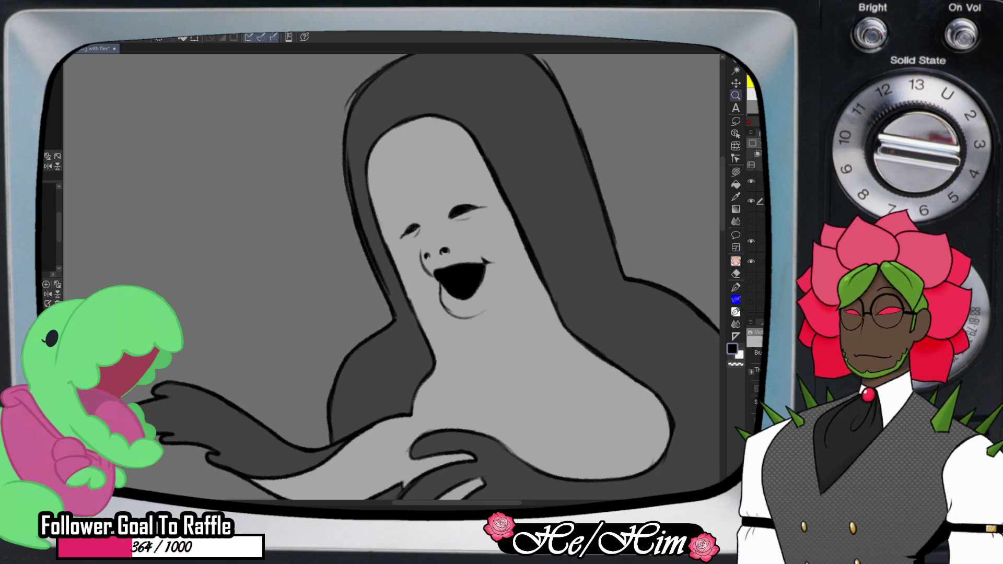
pyautogui.hotkey('ctrl', '-')
pyautogui.hotkey('ctrl', '-')
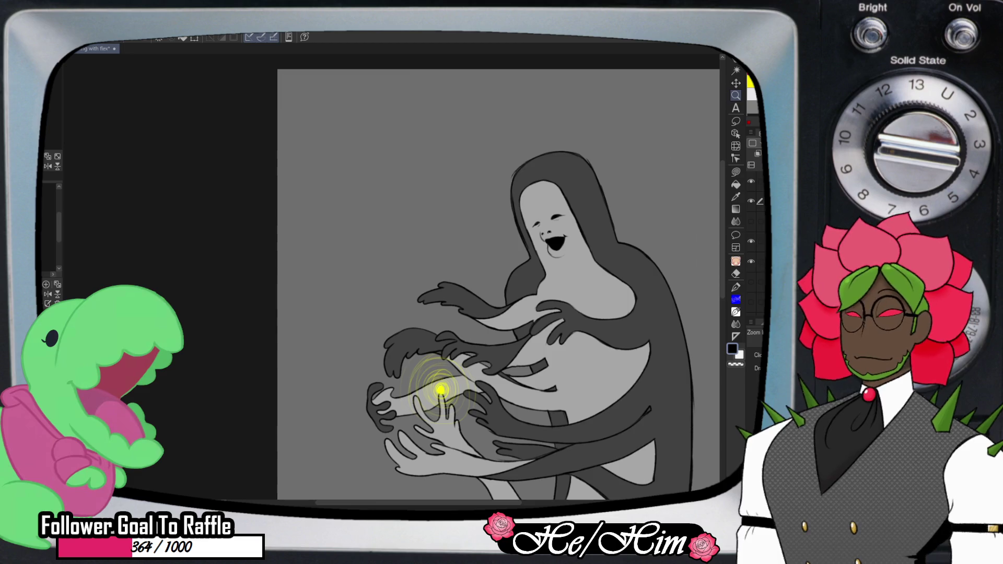
# - Recolour the figure's light fill orange, then hide its line art and fill layers
pyautogui.hscroll(3, 470, 282)
pyautogui.scroll(-1, 470, 282)
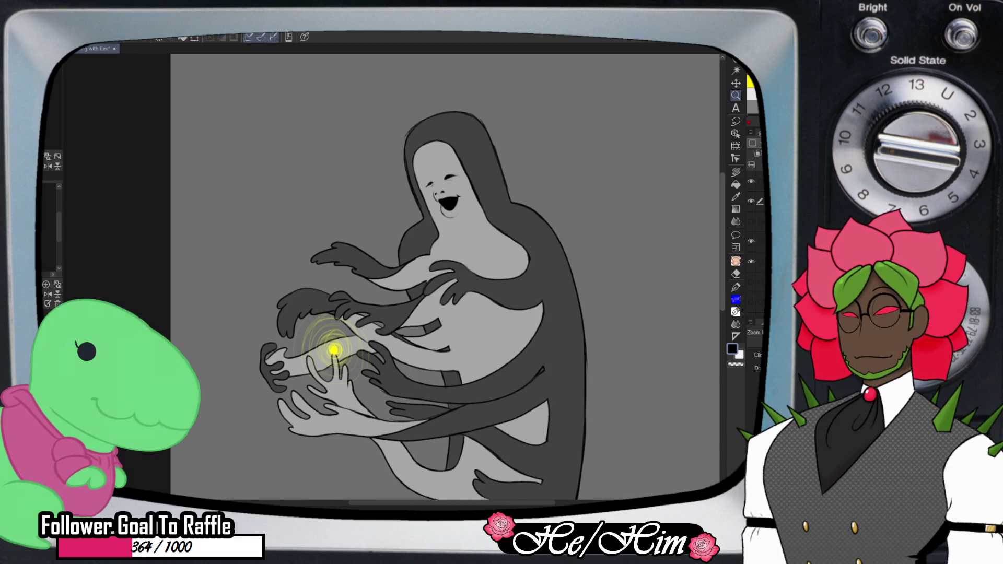
pyautogui.scroll(-3, 445, 277)
pyautogui.scroll(2, 444, 277)
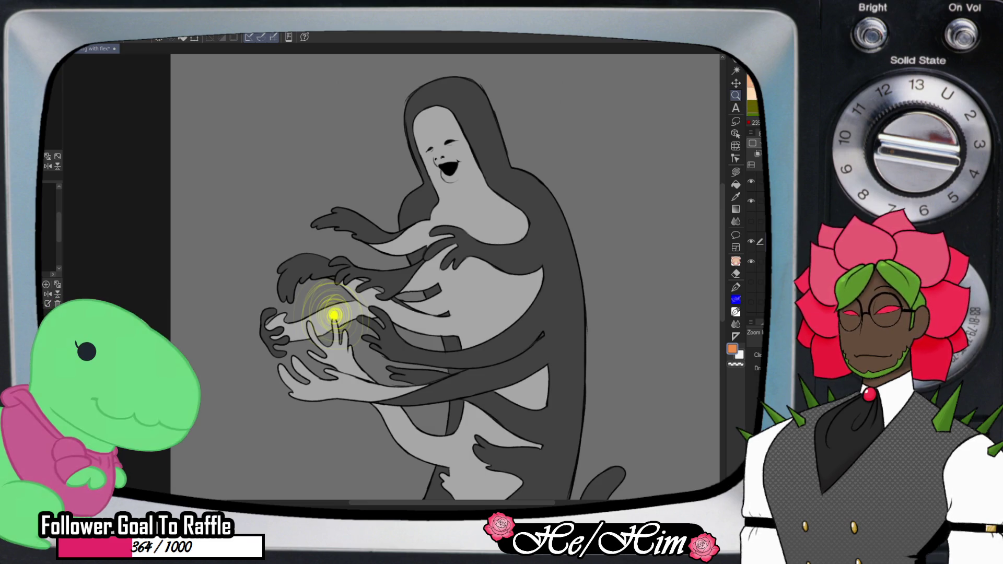
pyautogui.hotkey('alt', 'BackSpace')
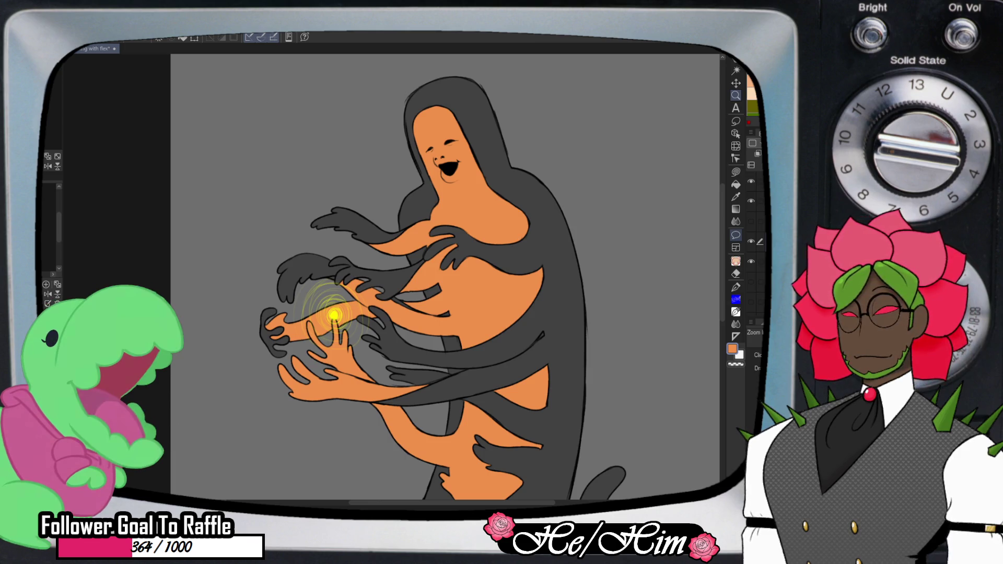
pyautogui.moveTo(751, 180); pyautogui.dragTo(751, 241)
# - Hide the silhouette, sample a pale grey-blue from the fungus reference photos, then hide them
pyautogui.click(751, 282)
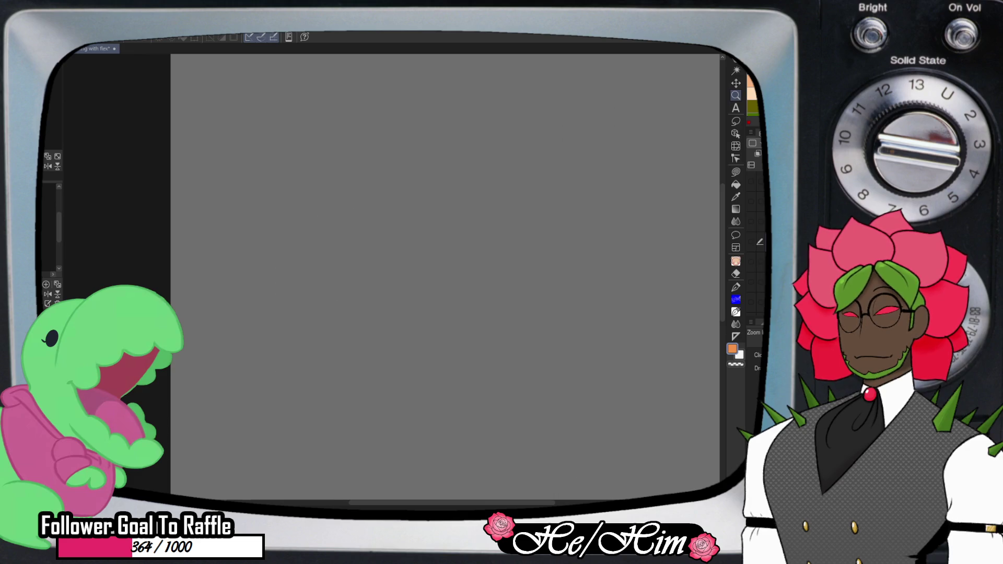
pyautogui.click(751, 302)
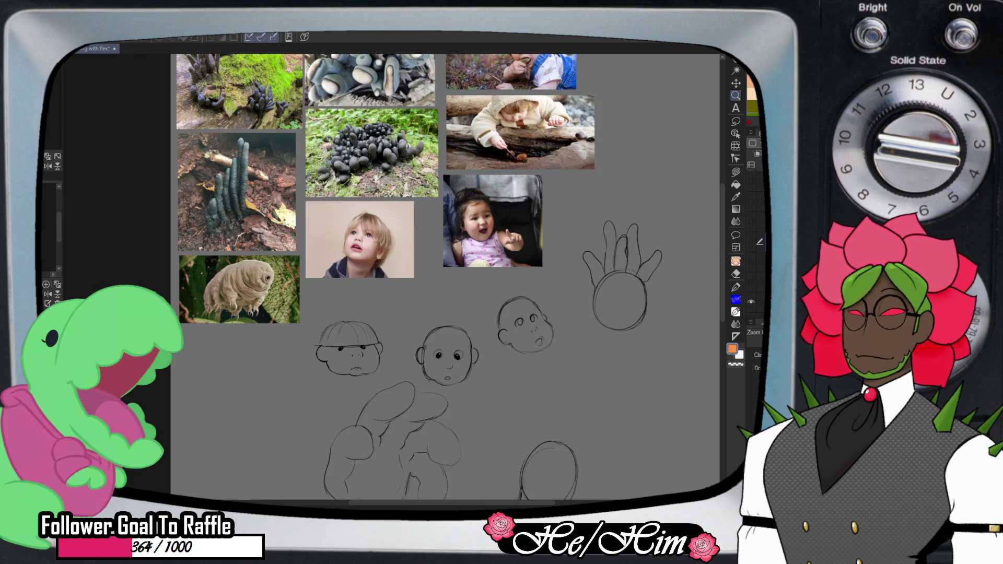
pyautogui.scroll(3, 444, 277)
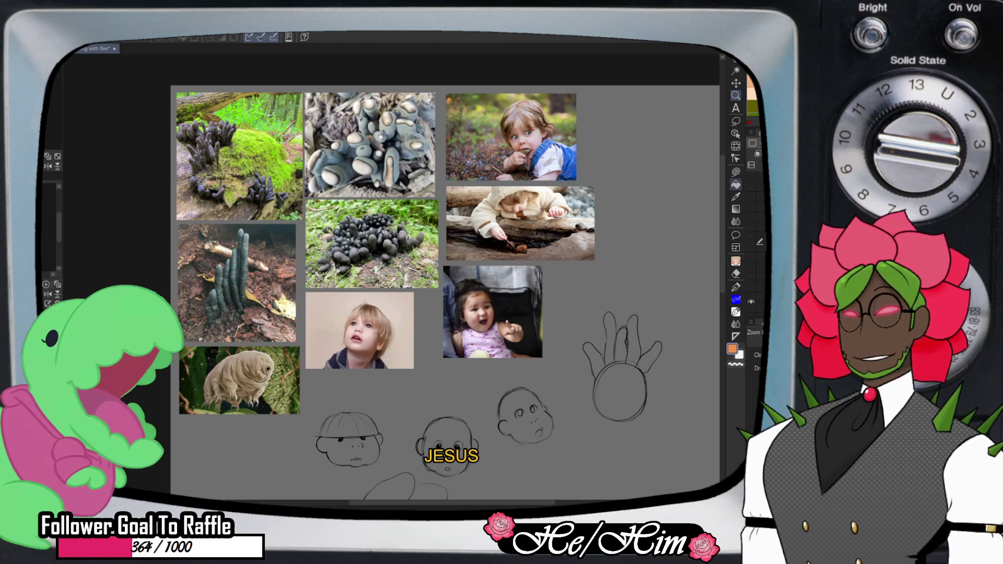
pyautogui.press('c')
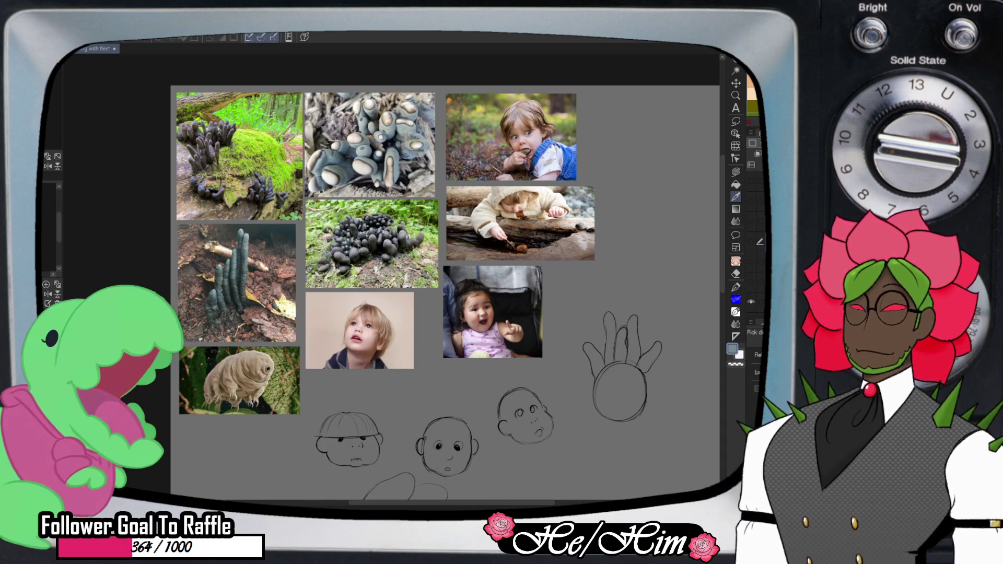
pyautogui.click(751, 302)
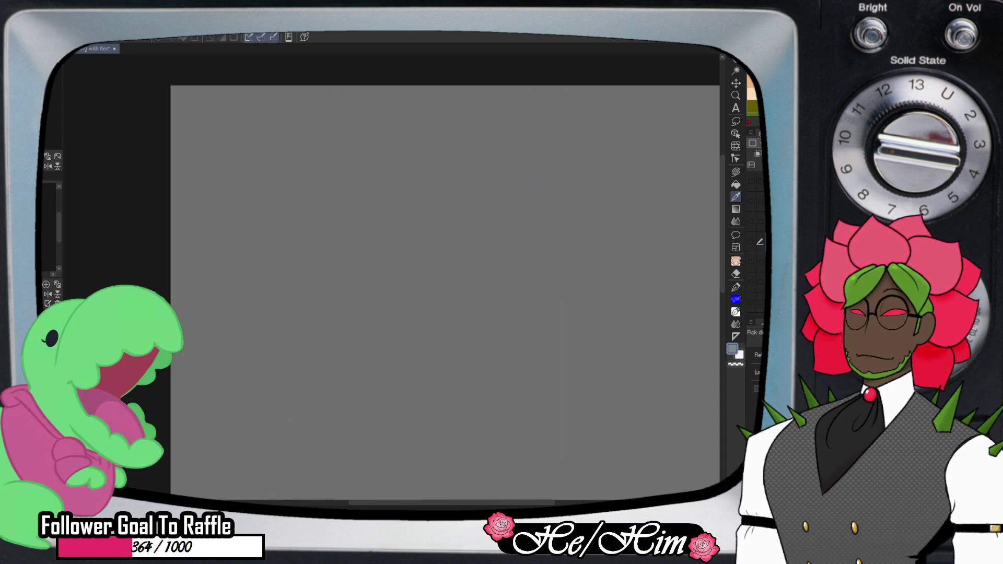
# - Show the figure layers and dark silhouette again, then zoom out the view
pyautogui.click(751, 242)
pyautogui.click(751, 261)
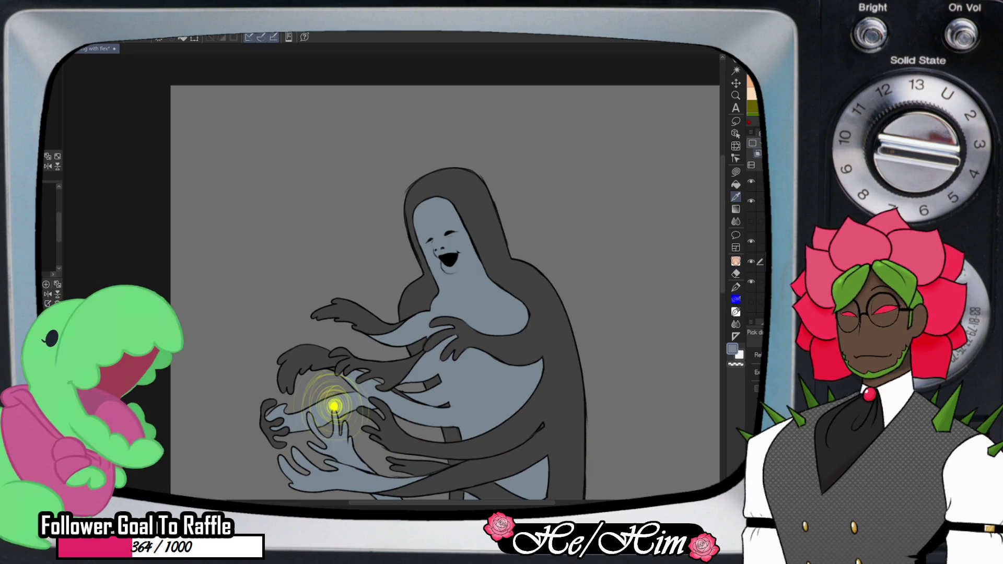
pyautogui.press('/')
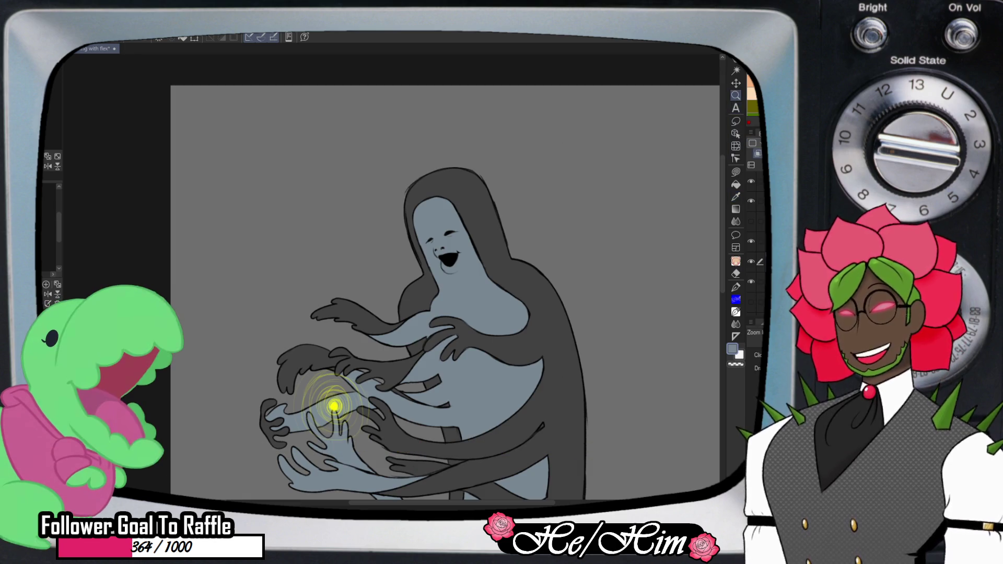
pyautogui.scroll(-2, 444, 293)
pyautogui.scroll(-2, 616, 268)
pyautogui.press('m')
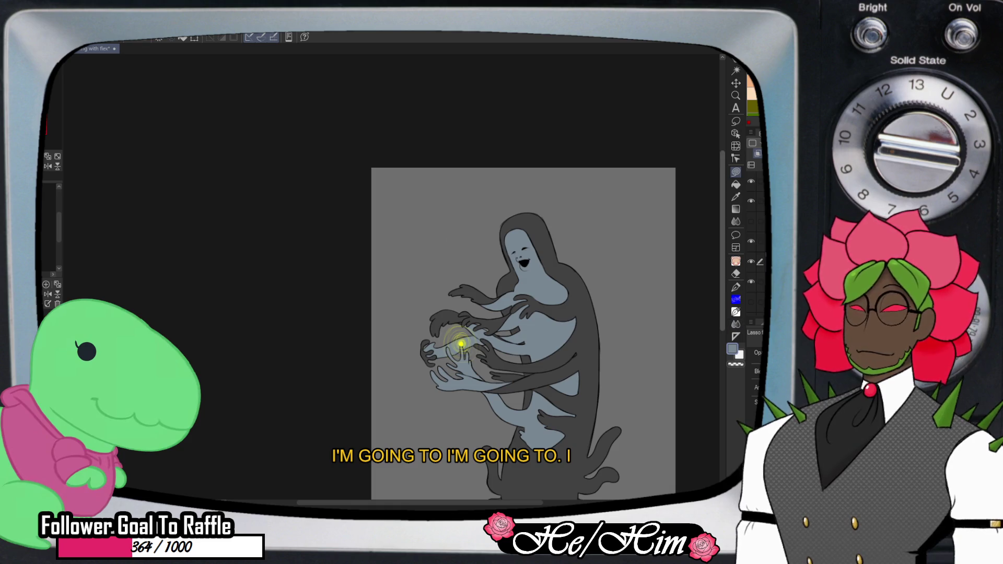
# - Lasso-fill the robe and tentacle-like lower body solid black
pyautogui.scroll(-2, 522, 308)
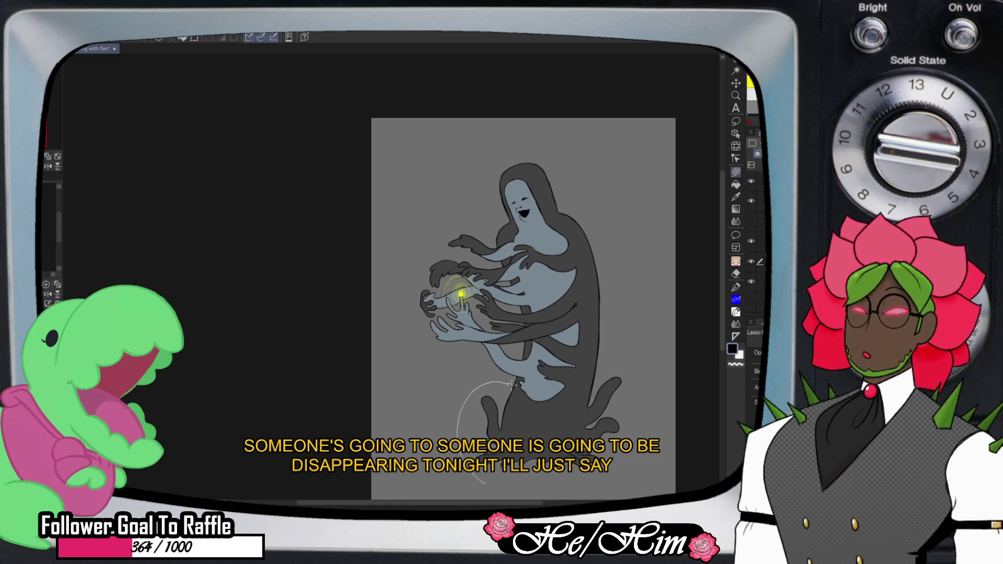
pyautogui.moveTo(514, 385)
pyautogui.mouseDown()
pyautogui.moveTo(564, 388)
pyautogui.moveTo(548, 265)
pyautogui.mouseUp()
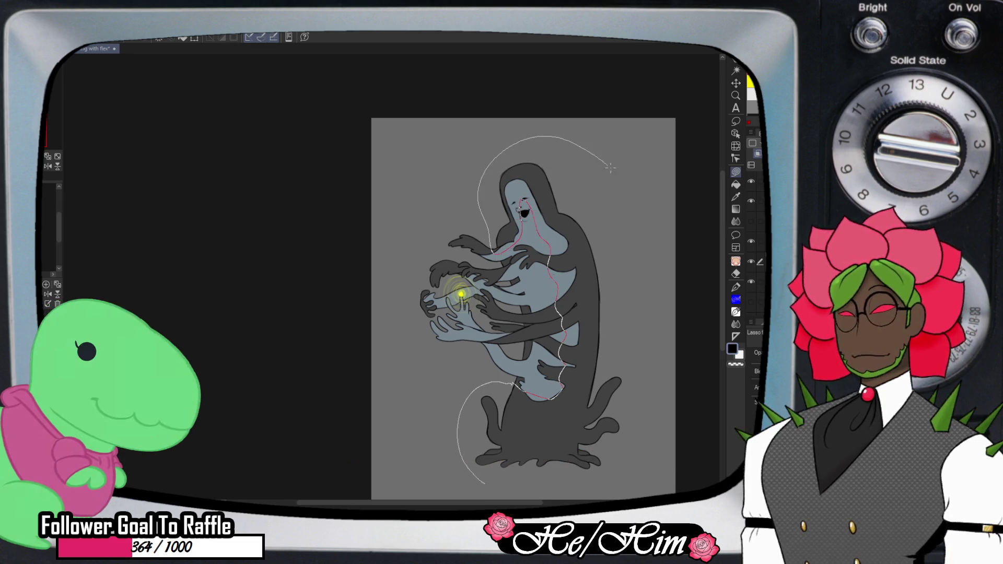
pyautogui.moveTo(488, 230); pyautogui.dragTo(541, 257)
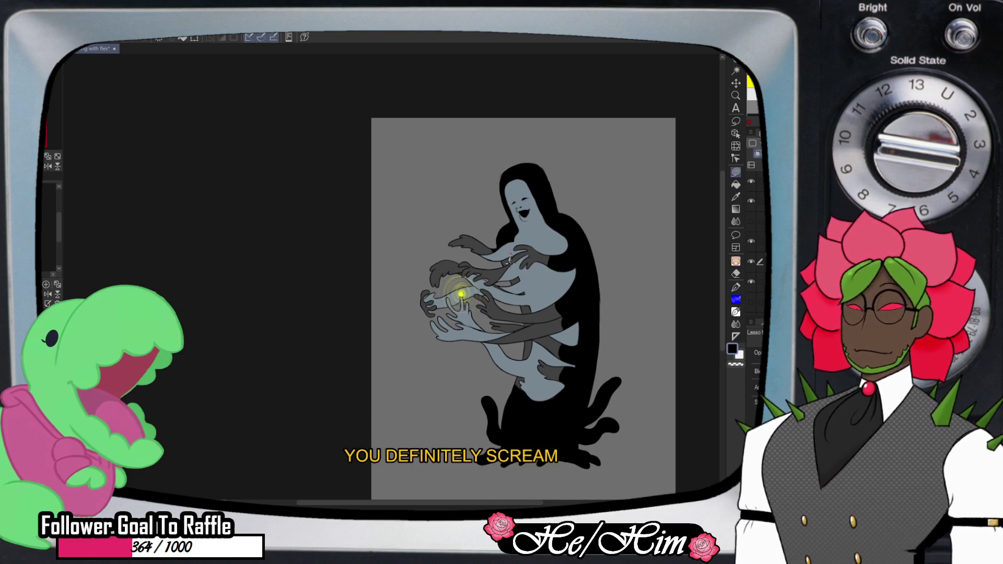
pyautogui.moveTo(492, 265); pyautogui.dragTo(512, 238)
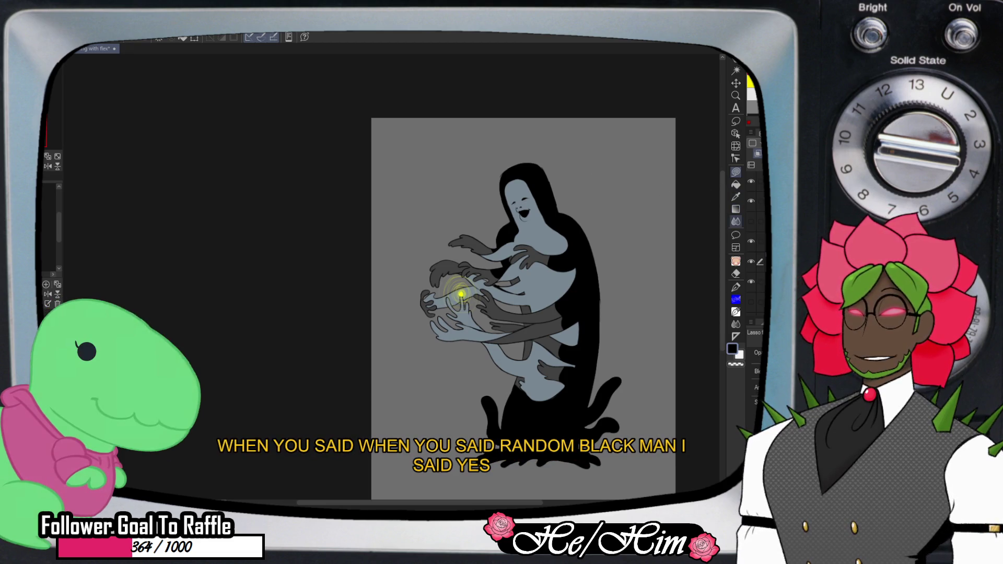
# - Soften the dark hands around the orb with the blending brush
pyautogui.click(735, 235)
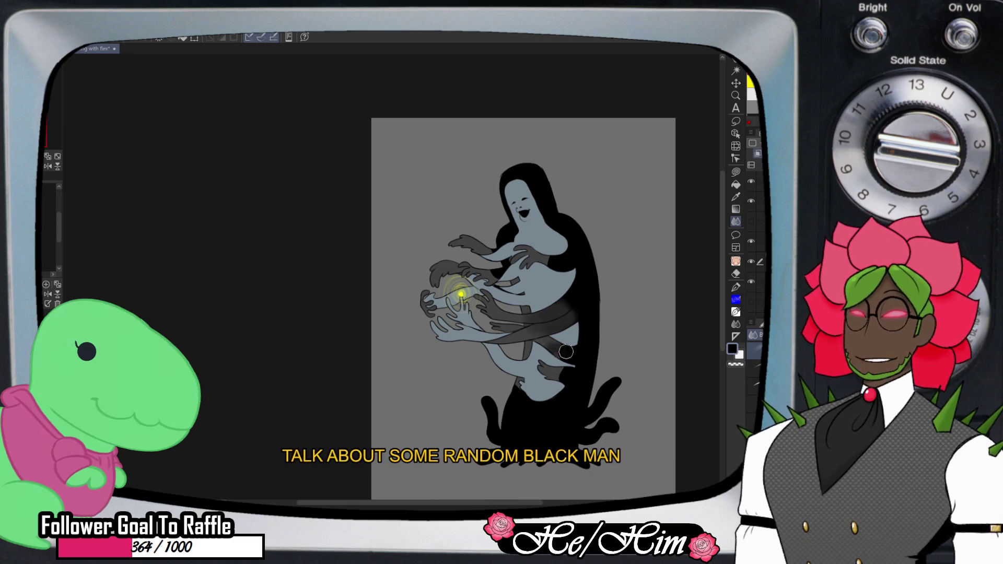
pyautogui.moveTo(574, 372); pyautogui.dragTo(544, 367)
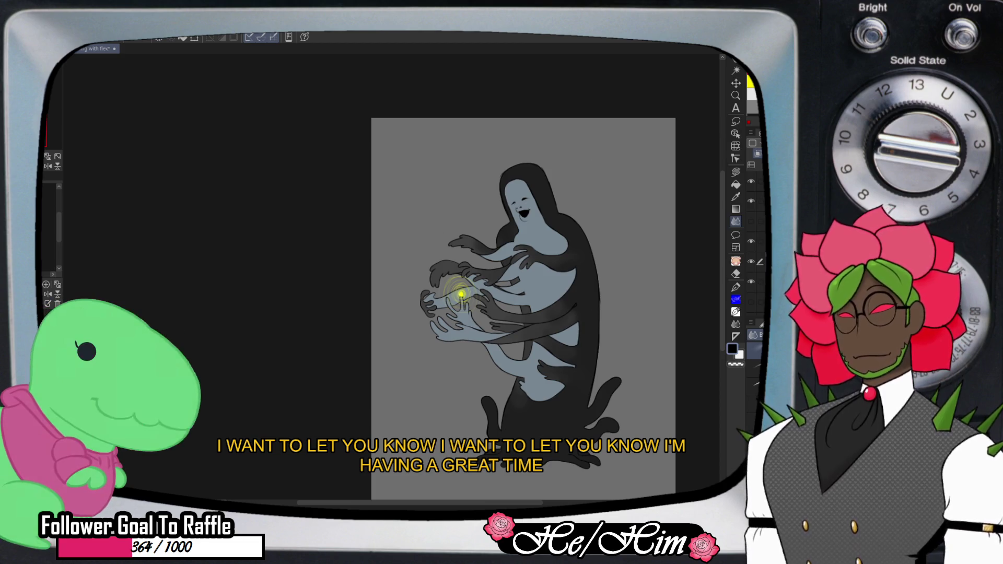
pyautogui.press('/')
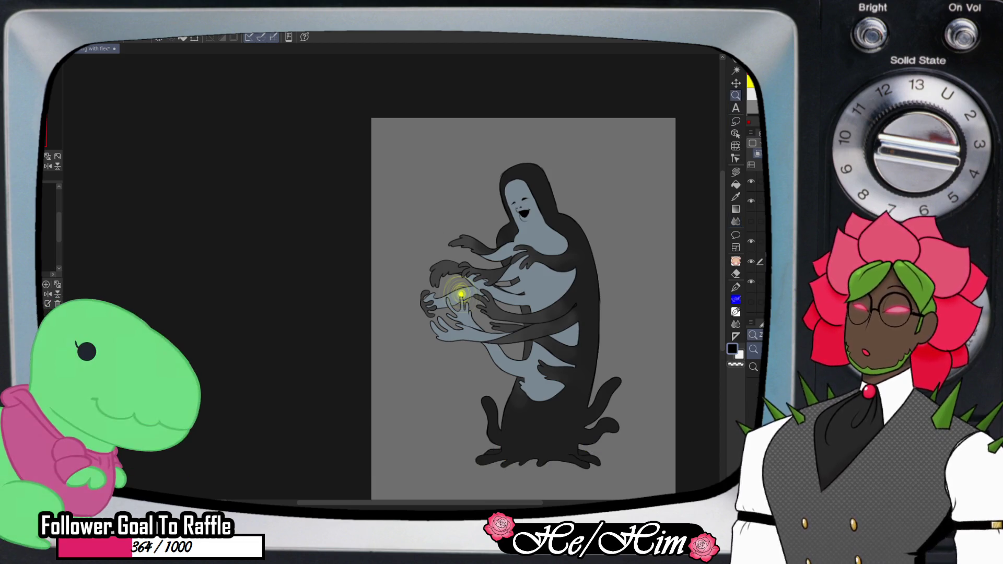
pyautogui.moveTo(602, 173); pyautogui.dragTo(679, 172)
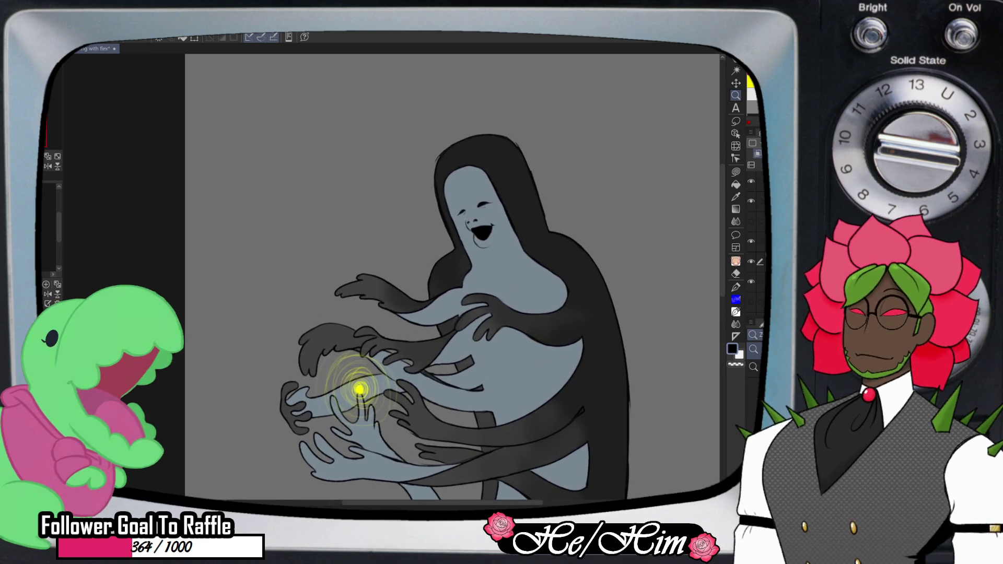
pyautogui.moveTo(570, 193); pyautogui.dragTo(497, 193)
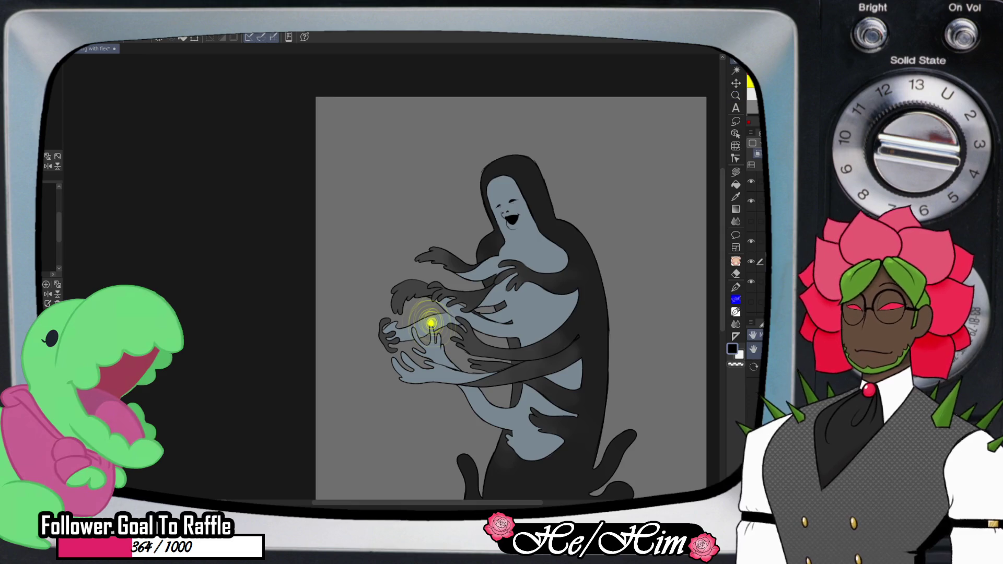
pyautogui.moveTo(450, 293); pyautogui.dragTo(343, 250)
pyautogui.scroll(-2, 525, 251)
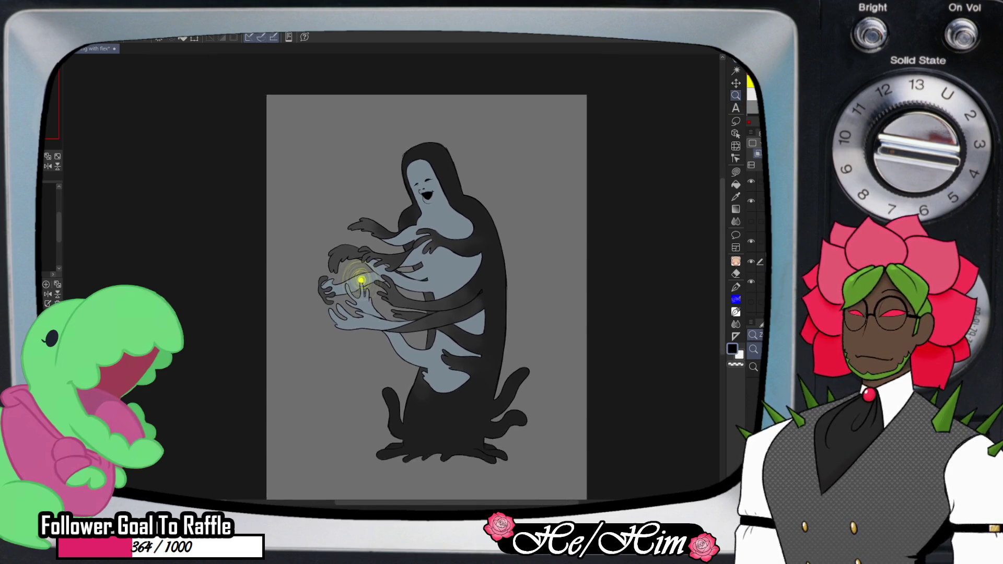
pyautogui.scroll(1, 491, 217)
pyautogui.scroll(1, 491, 217)
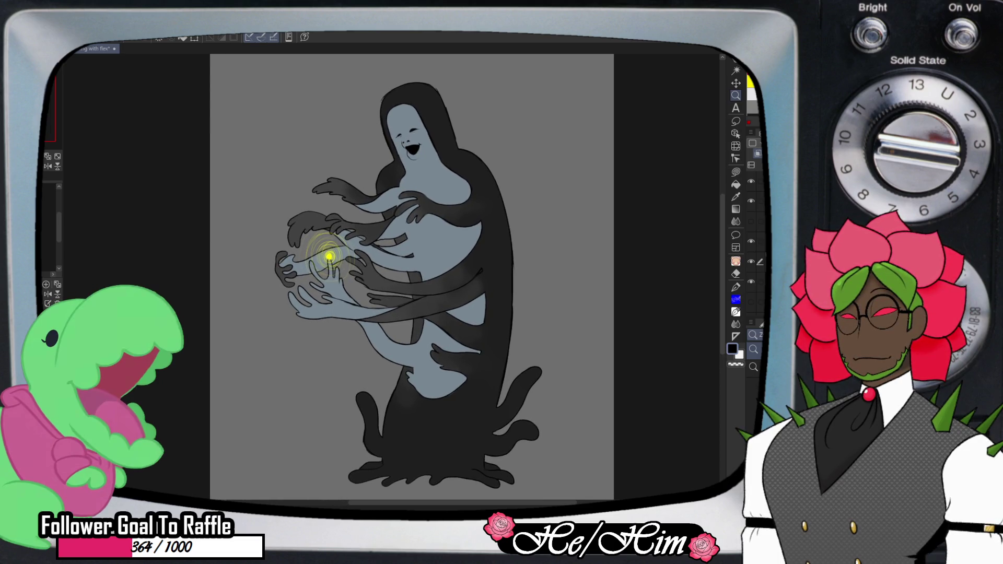
pyautogui.scroll(2, 412, 277)
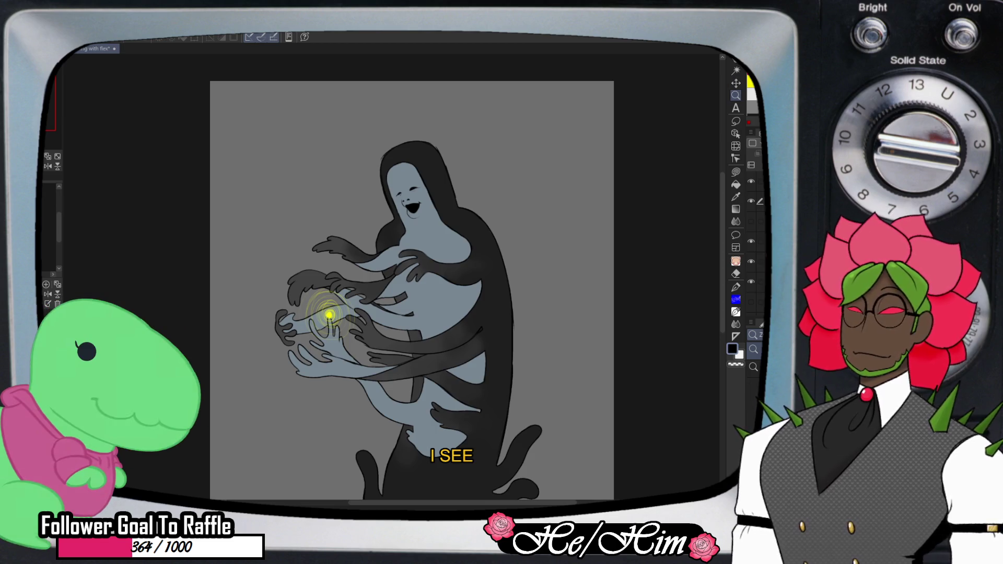
# - Sketch a faint pink guide line along the cheek and jaw, then zoom in on the face
pyautogui.click(404, 132)
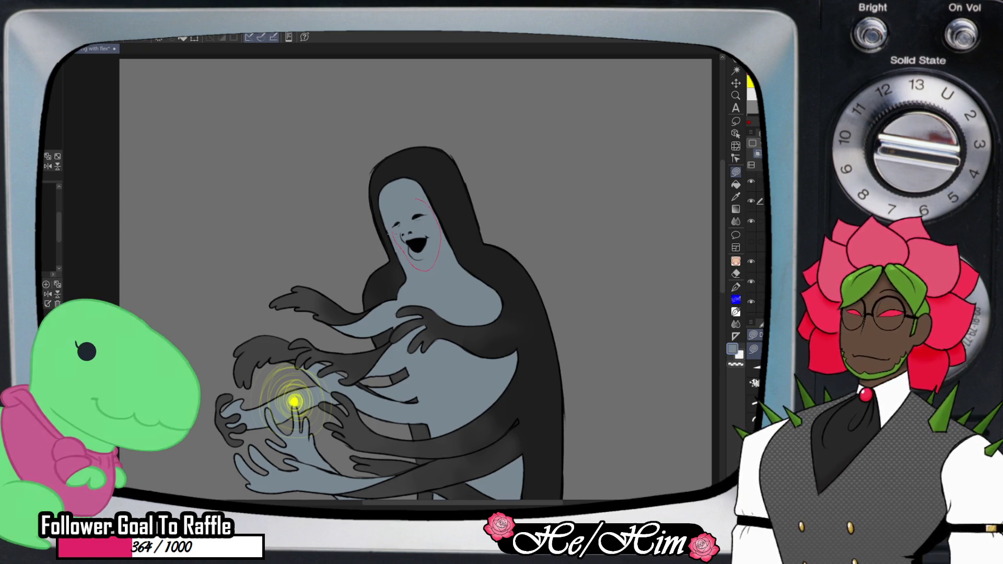
# - Toggle the face details off and on to compare the redrawn closed eyes and open mouth
pyautogui.press('Delete')
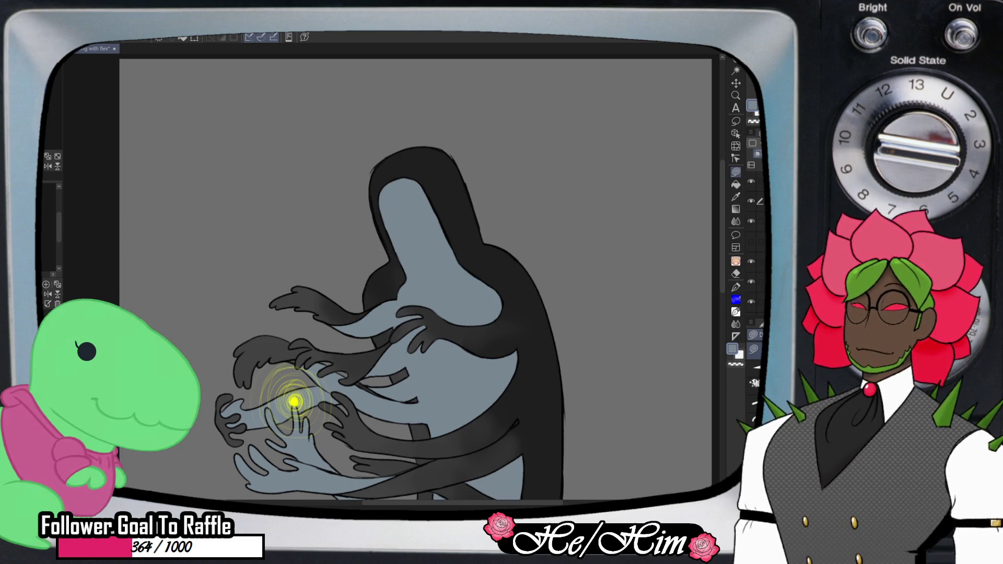
pyautogui.hotkey('ctrl', 'z')
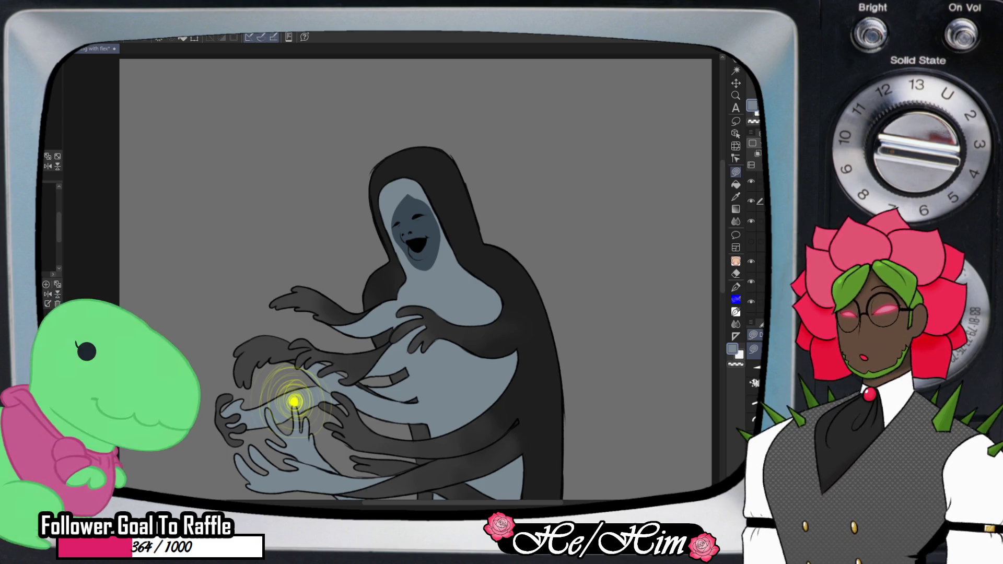
pyautogui.hotkey('ctrl', 'z')
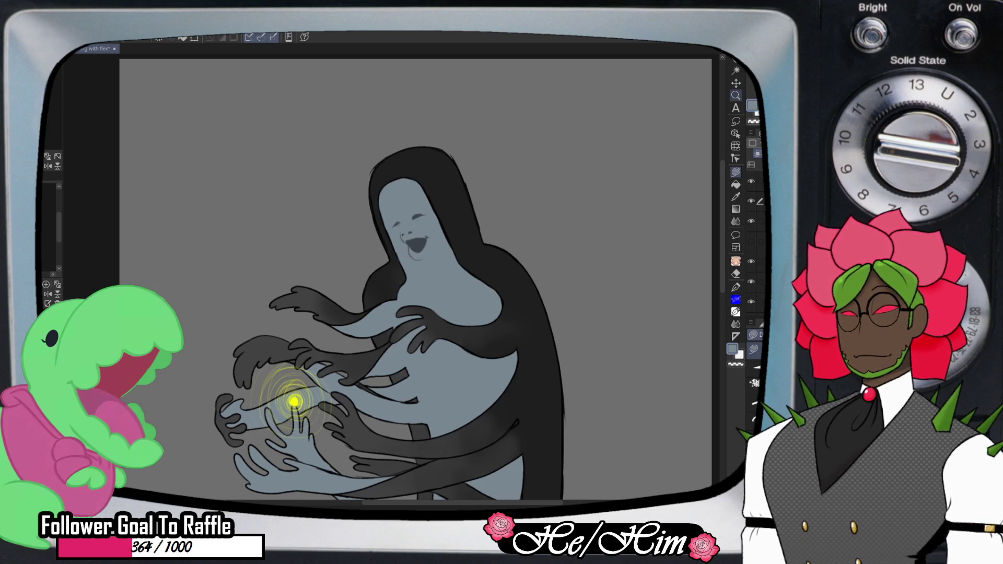
pyautogui.scroll(5, 443, 222)
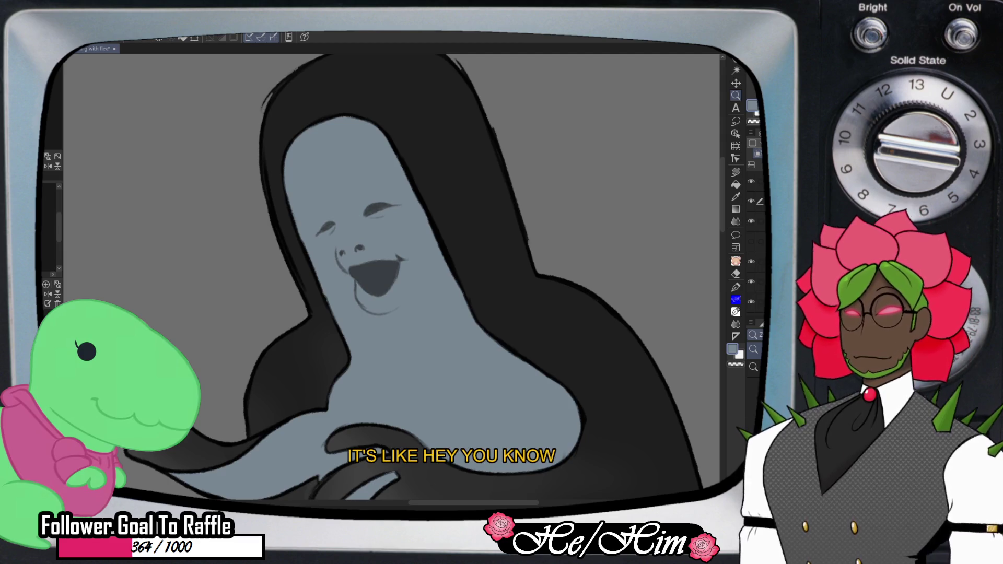
# - Zoom in and back out on the yellow orb to inspect its glow over the hands
pyautogui.scroll(-5, 525, 286)
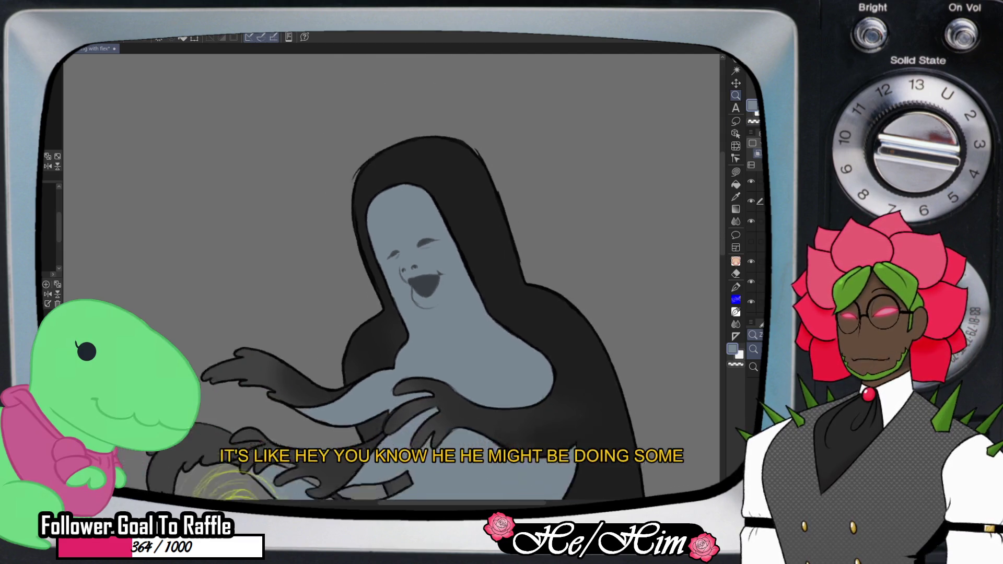
pyautogui.scroll(-1, 467, 319)
pyautogui.scroll(-3, 468, 277)
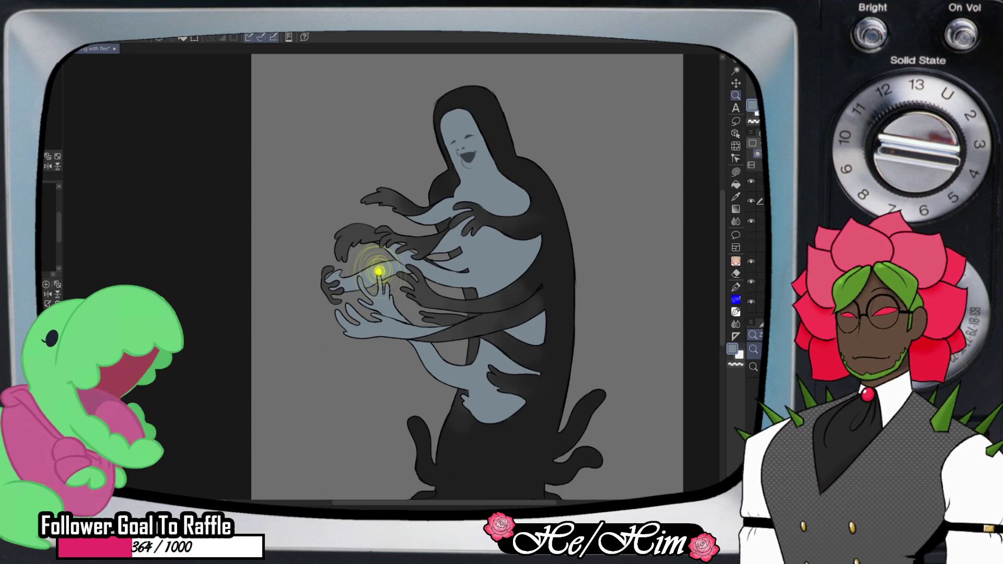
pyautogui.scroll(2, 470, 292)
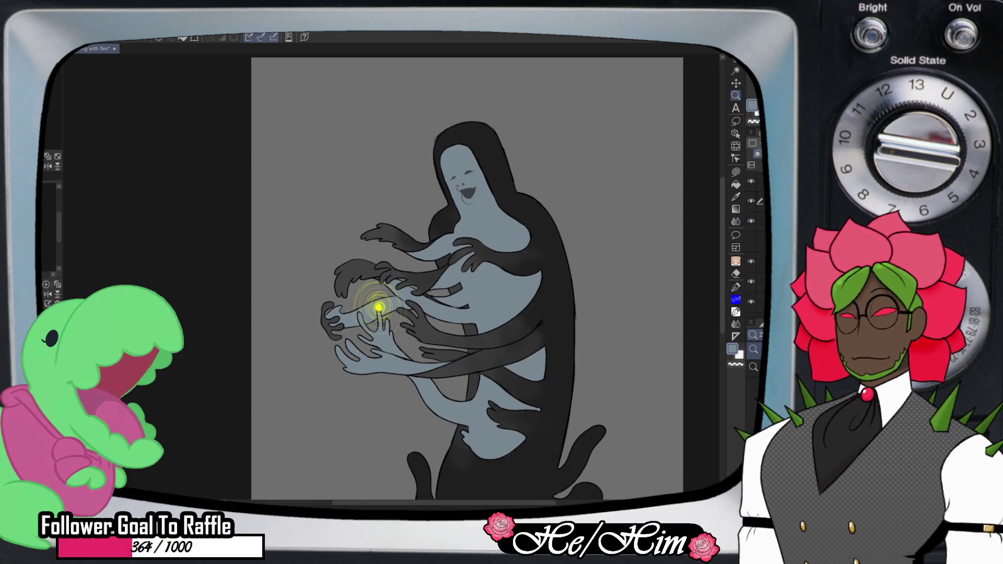
pyautogui.scroll(1, 477, 222)
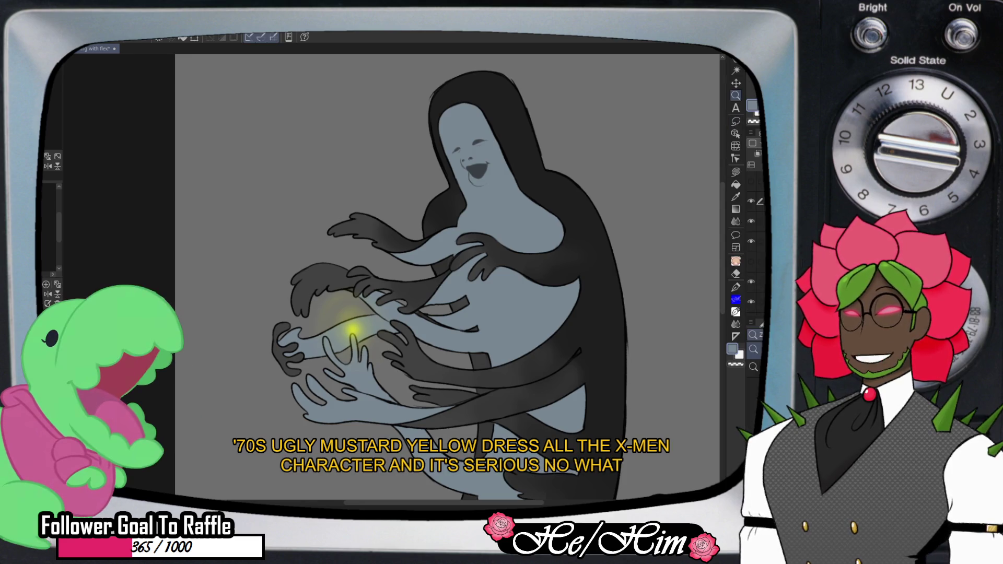
# - Airbrush more yellow glow onto the orb to brighten the surrounding hands
pyautogui.click(353, 329)
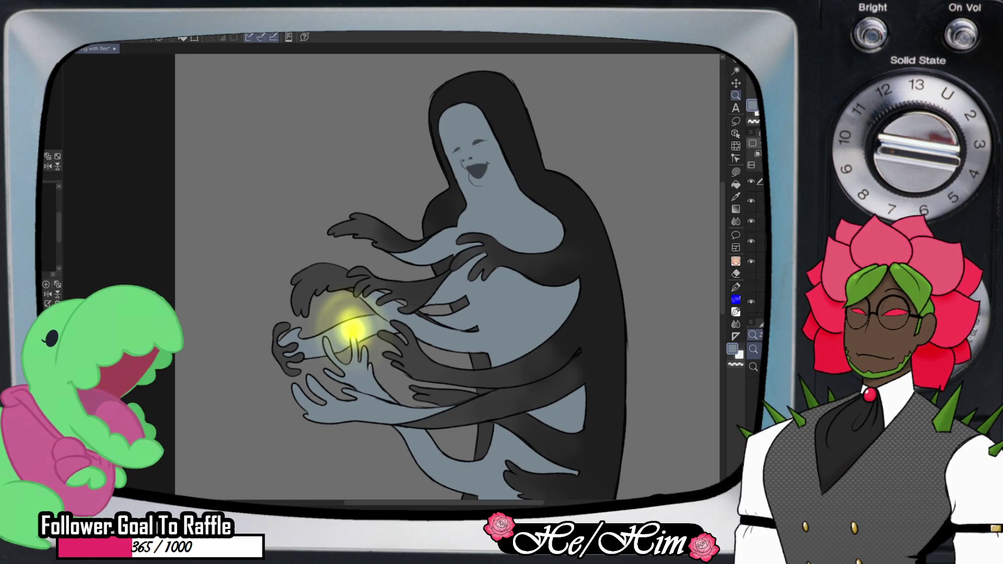
# - Zoom in close on the glowing orb, switch to the Move tool, then zoom back out
pyautogui.click(351, 327)
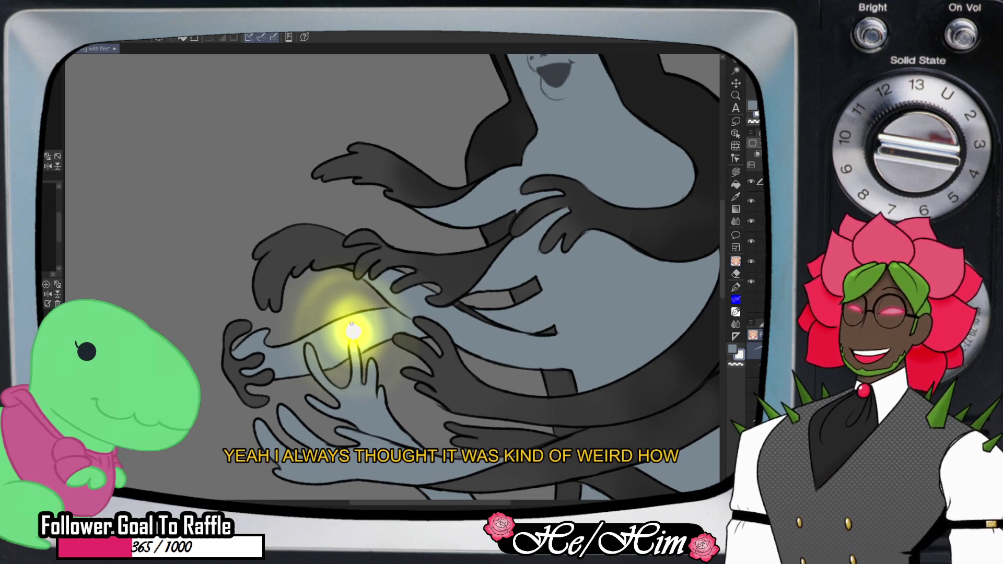
pyautogui.press('k')
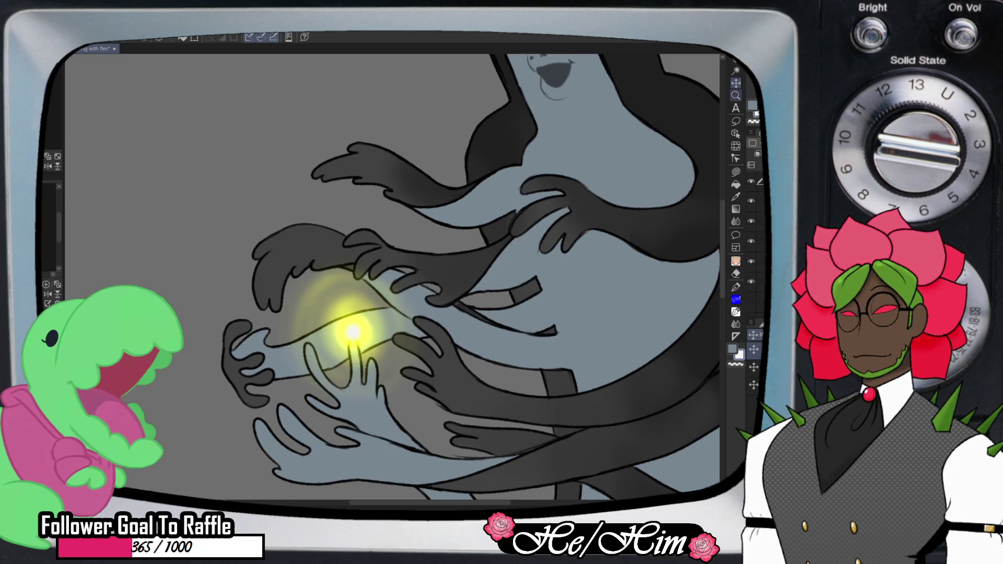
pyautogui.hotkey('ctrl', '-')
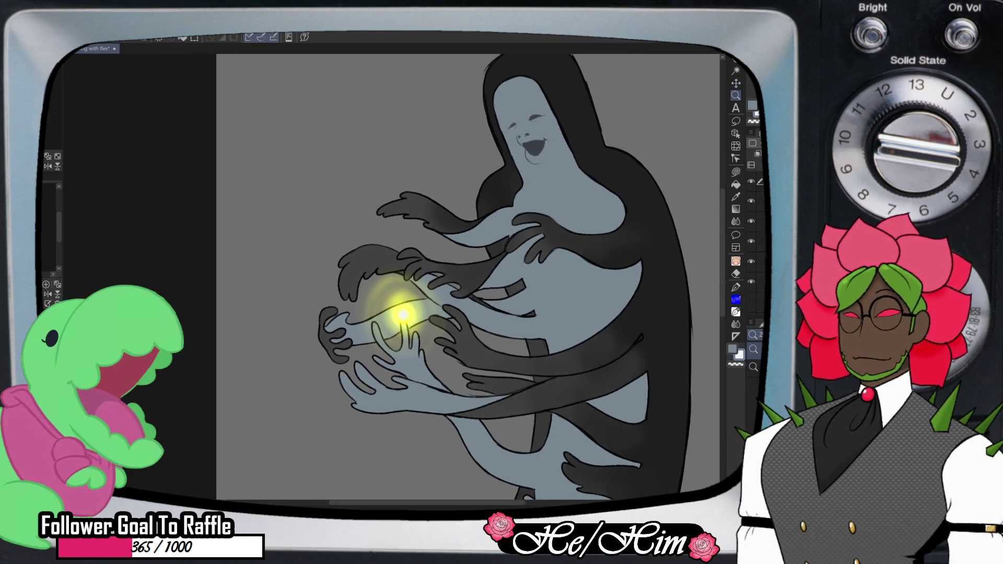
# - Try an elliptical selection around the orb, clear it, and start a smaller circle
pyautogui.press('m')
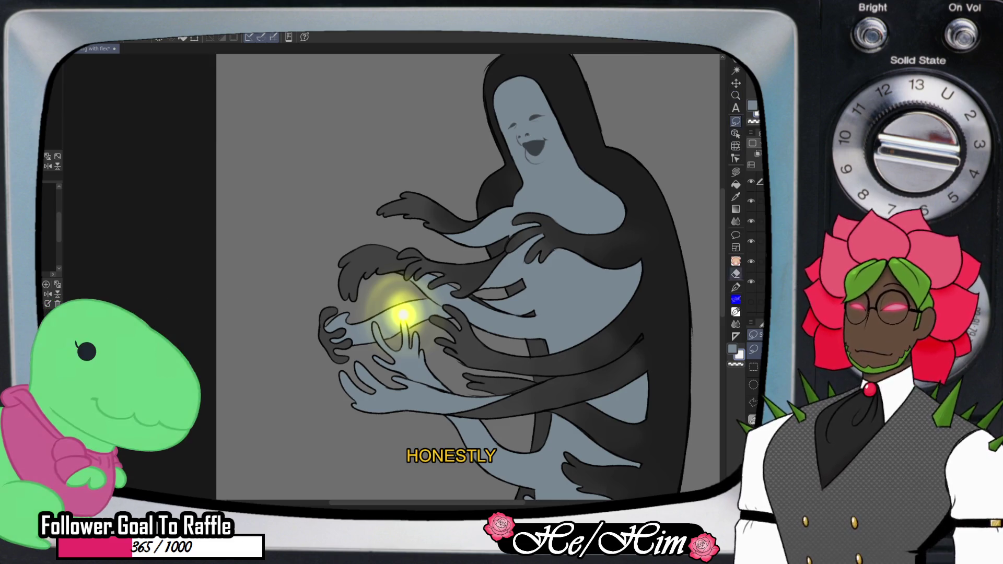
pyautogui.press('m')
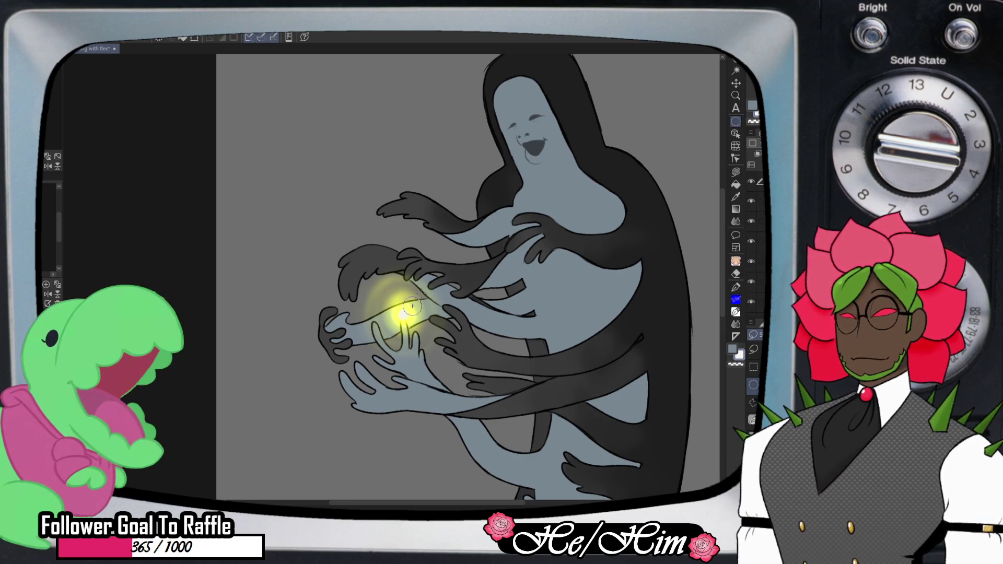
pyautogui.click(414, 303)
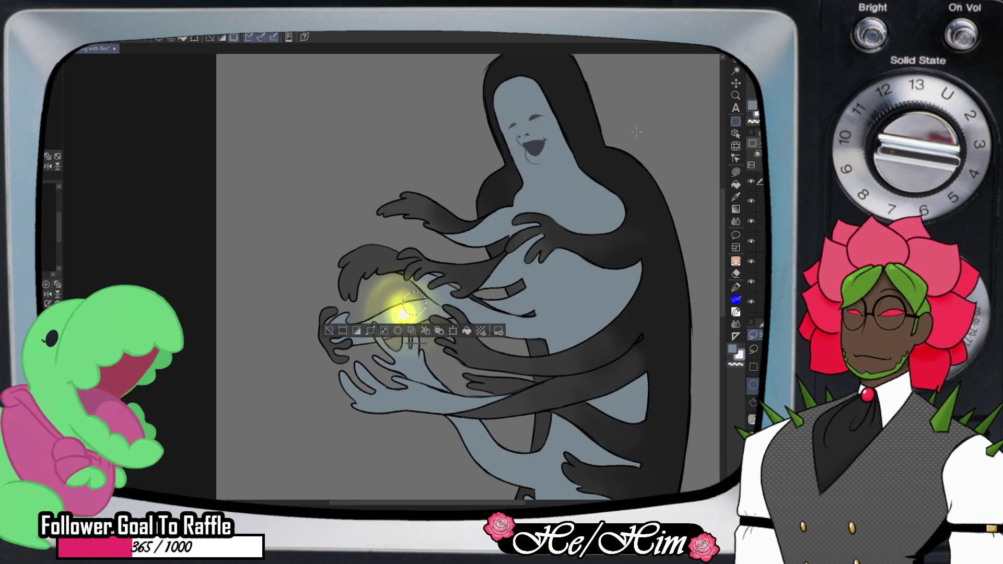
pyautogui.press('k')
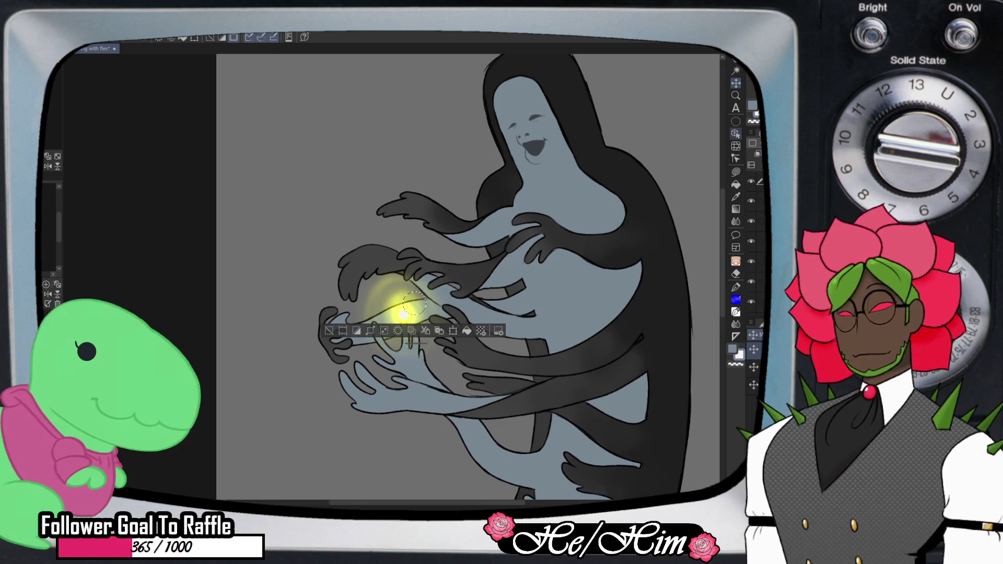
pyautogui.hotkey('ctrl', 'd')
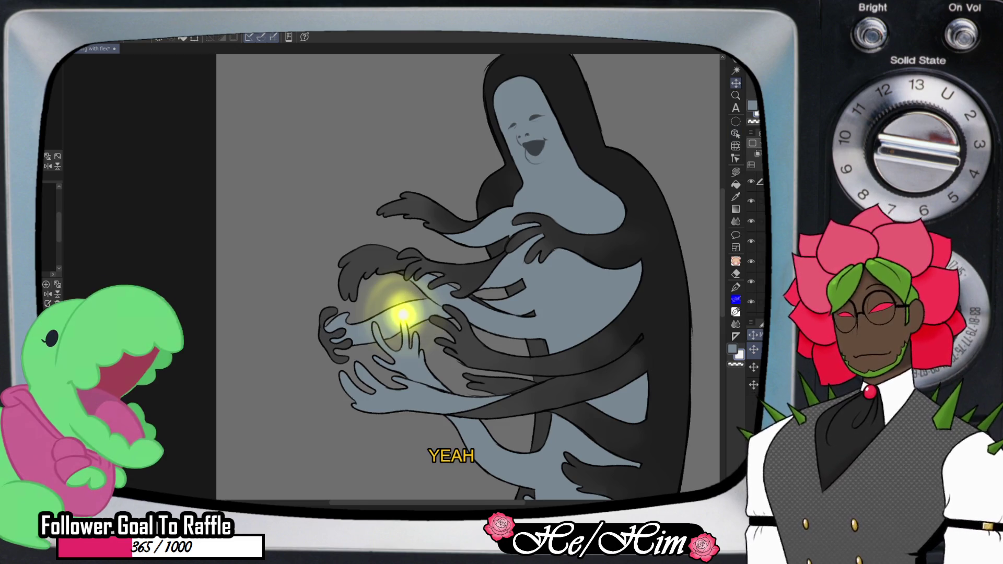
pyautogui.press('m')
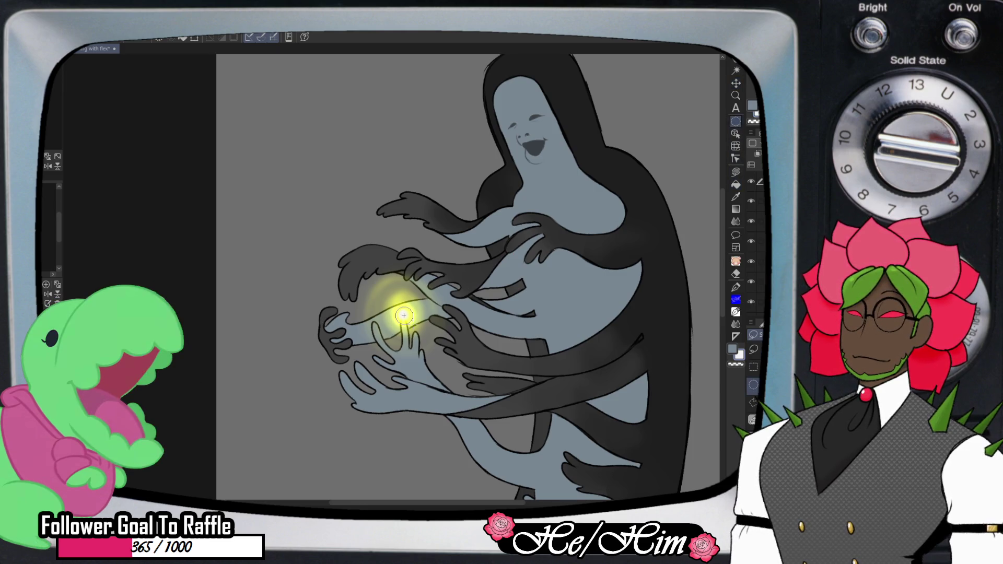
pyautogui.moveTo(404, 316); pyautogui.dragTo(404, 315)
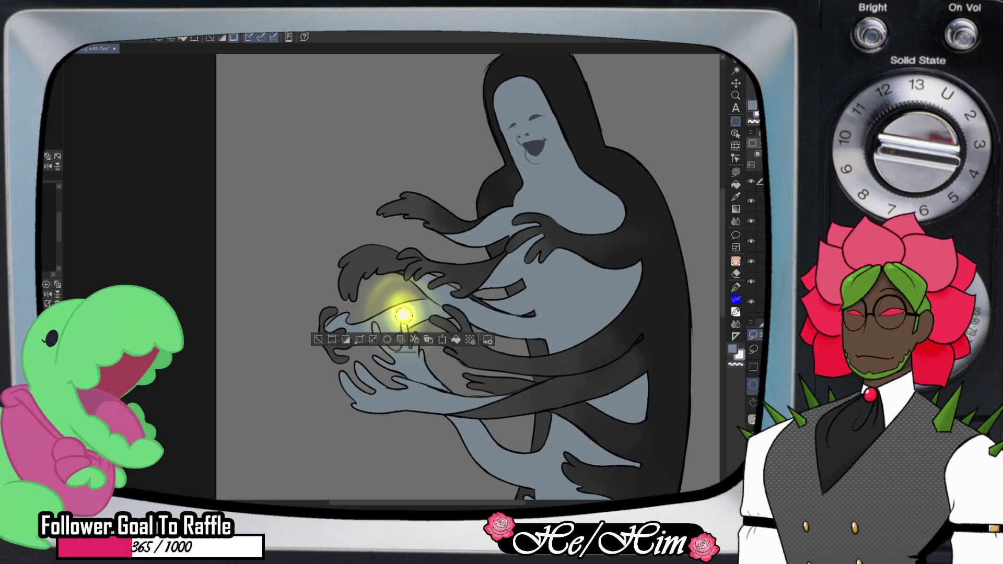
# - Refine the small ellipse around the orb and invert it so everything but the orb is selected
pyautogui.moveTo(403, 316); pyautogui.dragTo(403, 315)
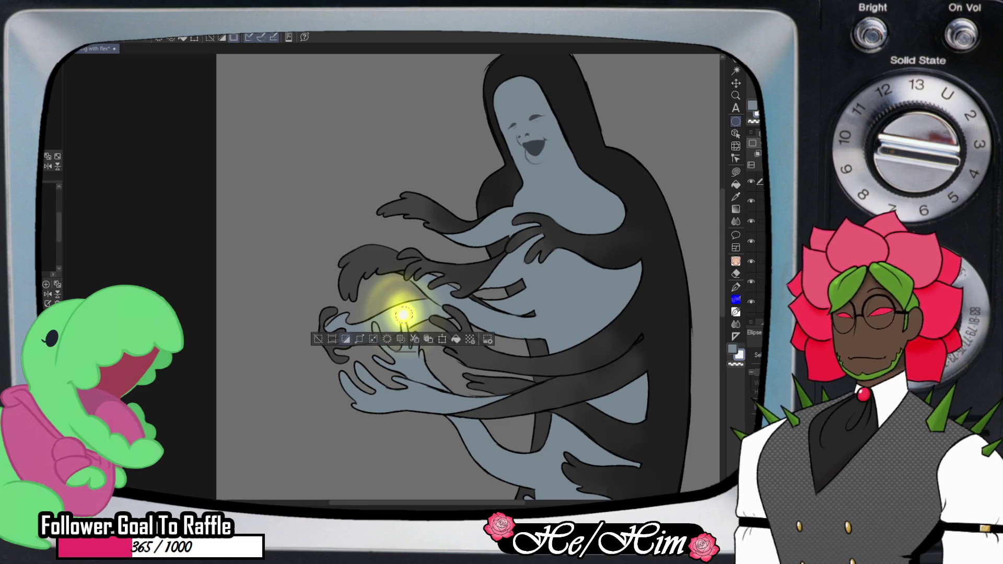
pyautogui.hotkey('ctrl', 'shift', 'i')
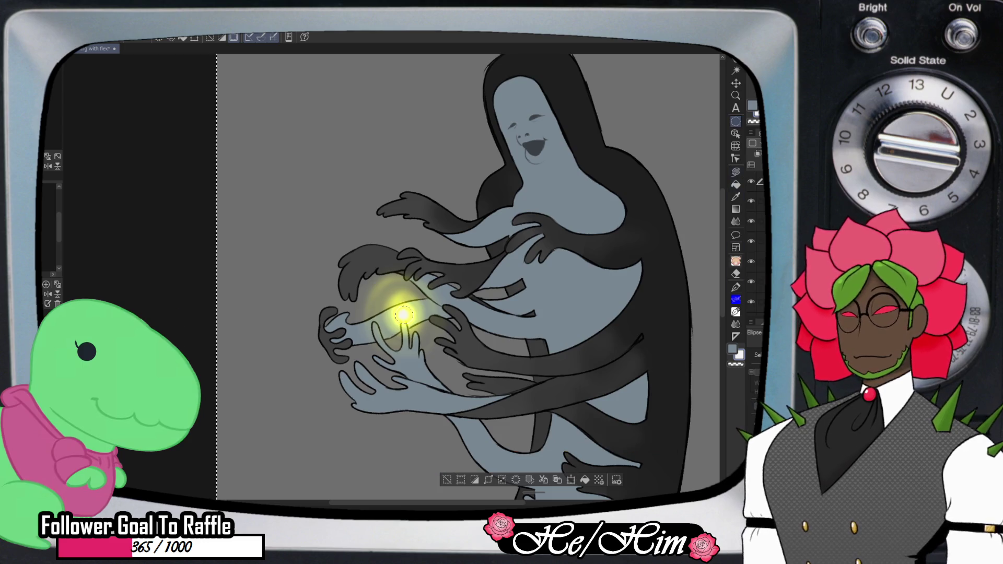
pyautogui.click(735, 209)
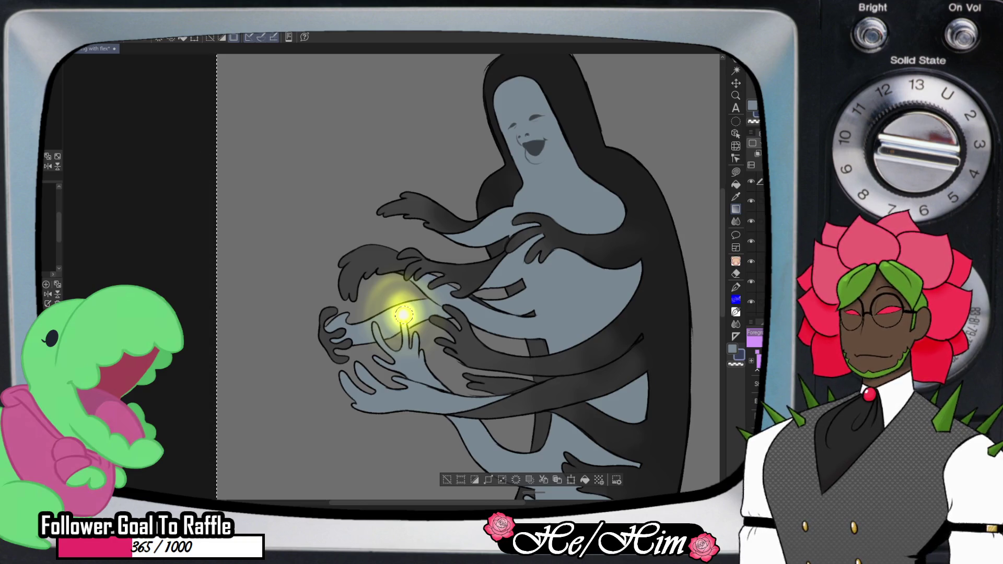
pyautogui.press('/')
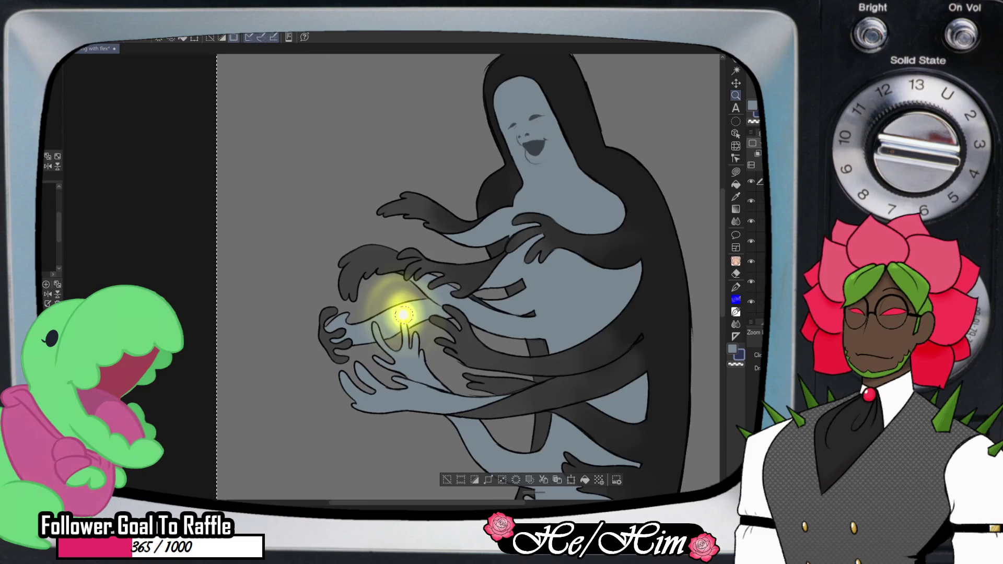
pyautogui.hotkey('ctrl', '-')
pyautogui.hotkey('ctrl', '-')
pyautogui.press('g')
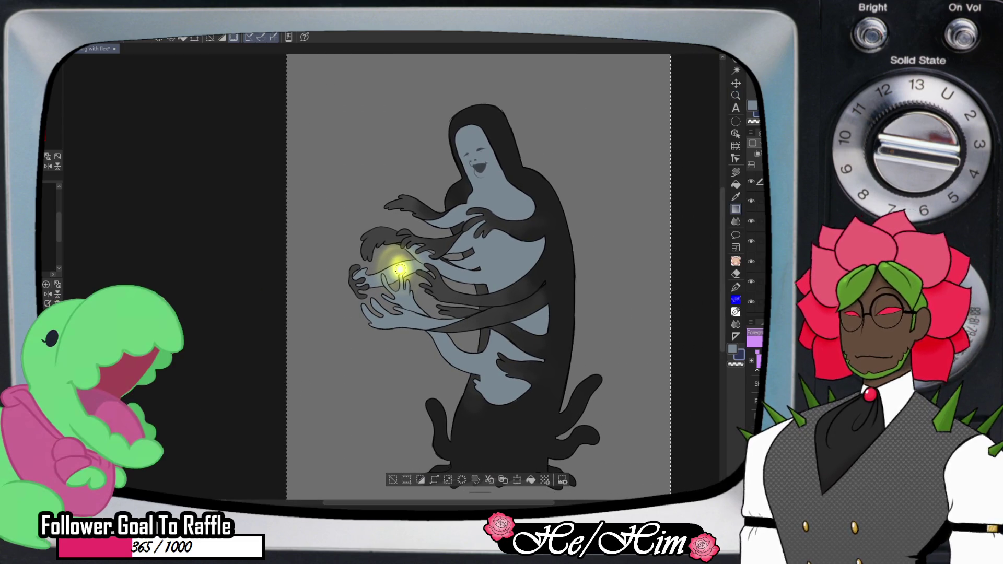
# - Drag a dark-blue radial gradient from the orb, undoing trials until a larger circle fits
pyautogui.moveTo(400, 269); pyautogui.dragTo(545, 126)
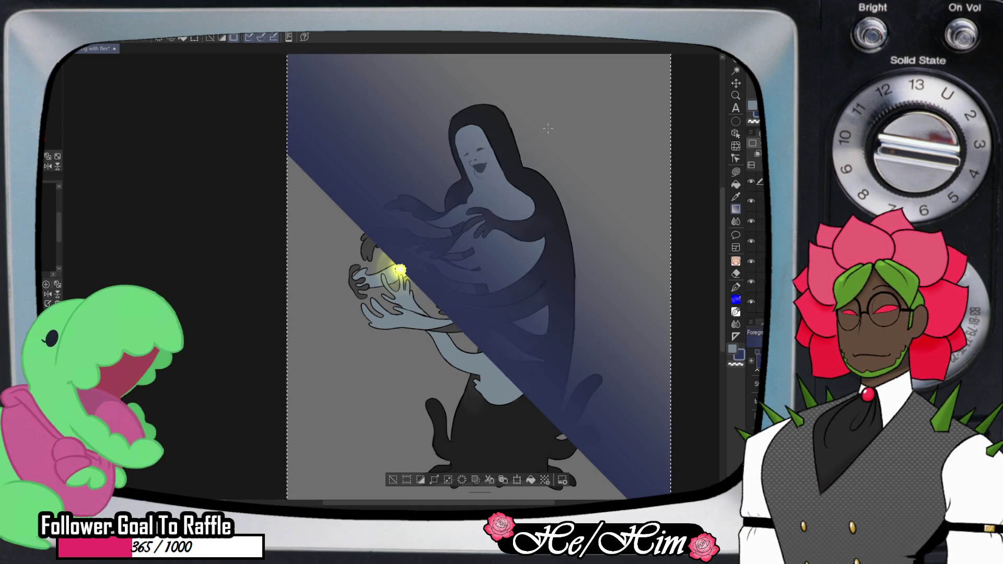
pyautogui.hotkey('ctrl', 'z')
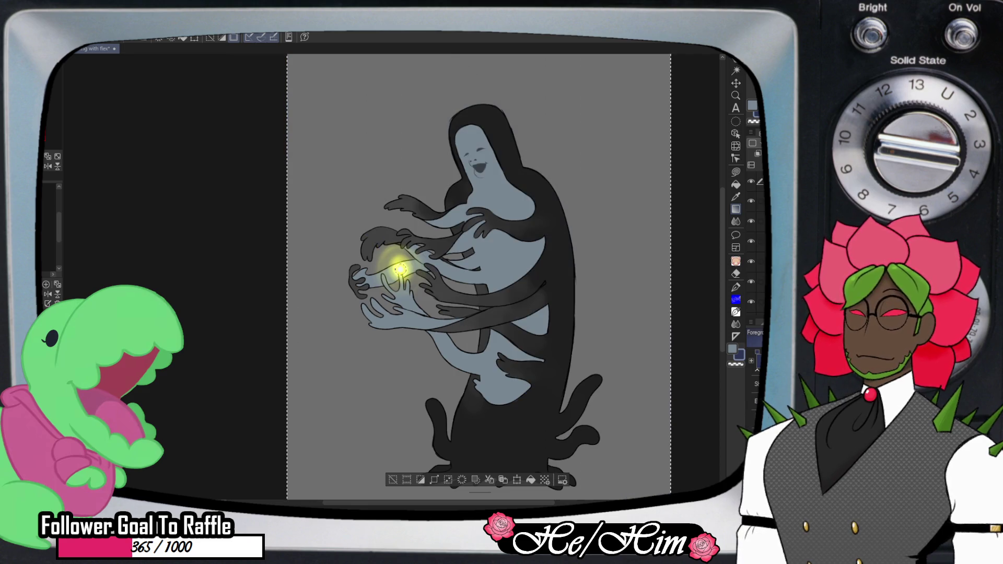
pyautogui.moveTo(401, 269); pyautogui.dragTo(575, 106)
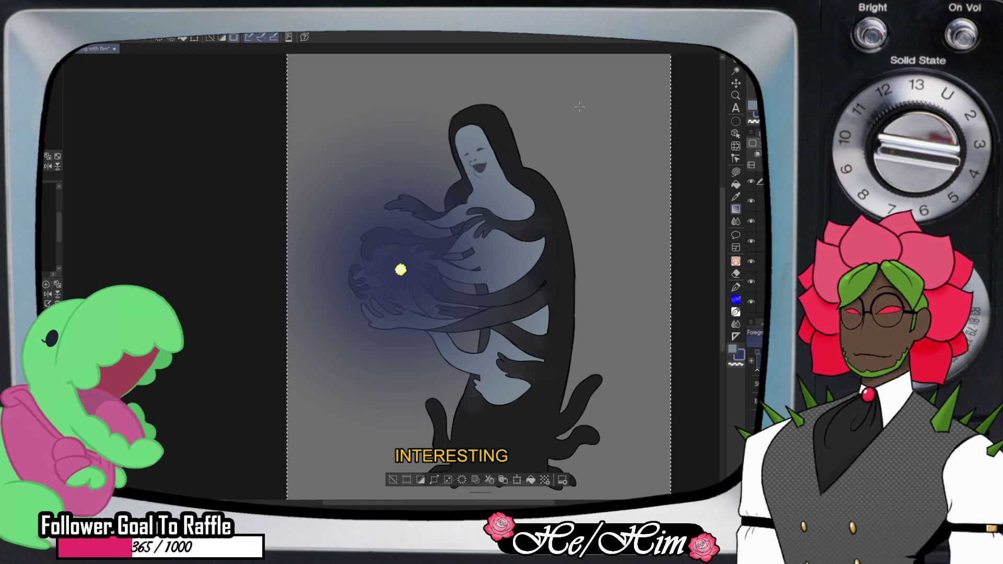
pyautogui.hotkey('ctrl', 'z')
pyautogui.click(399, 269)
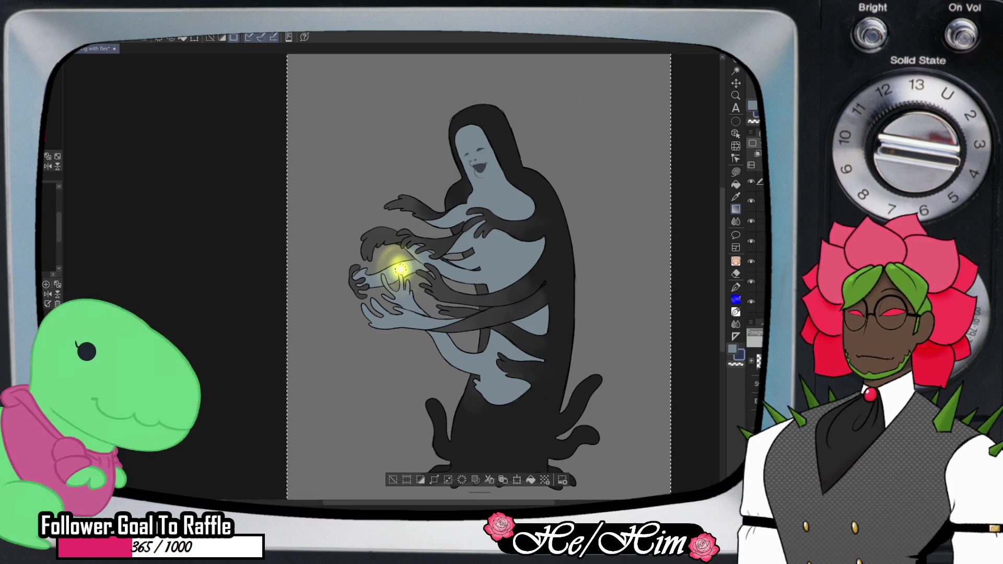
pyautogui.moveTo(400, 269); pyautogui.dragTo(585, 76)
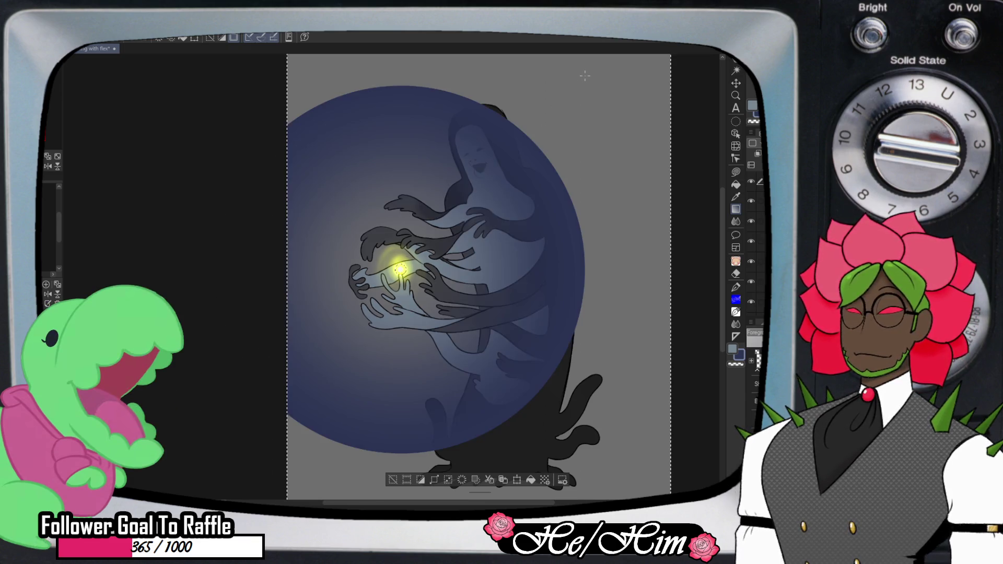
pyautogui.press('/')
pyautogui.scroll(-1, 428, 282)
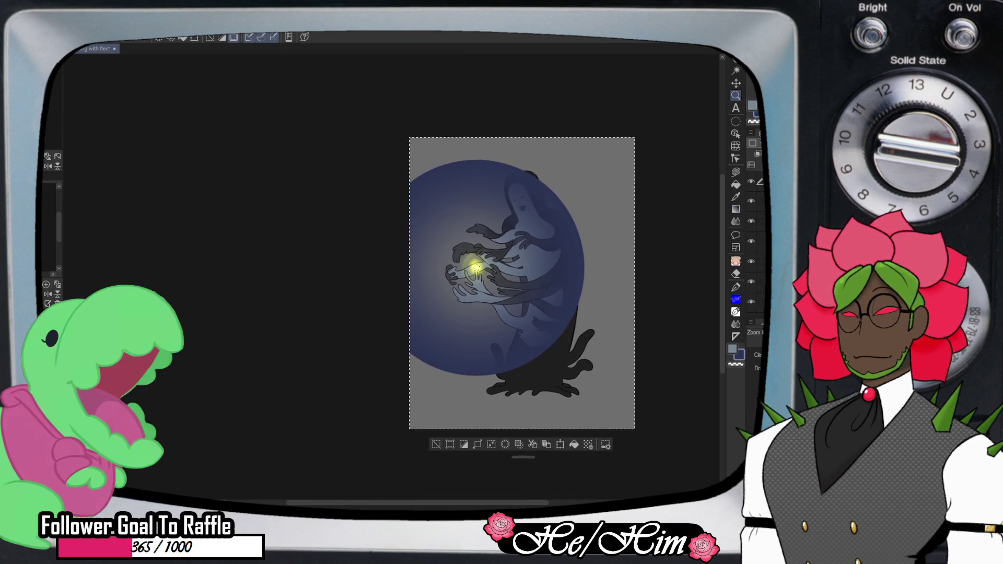
# - Undo the earlier gradient, then try a blue-grey radial fill in the selection and undo it
pyautogui.scroll(-1, 428, 282)
pyautogui.scroll(-1, 541, 409)
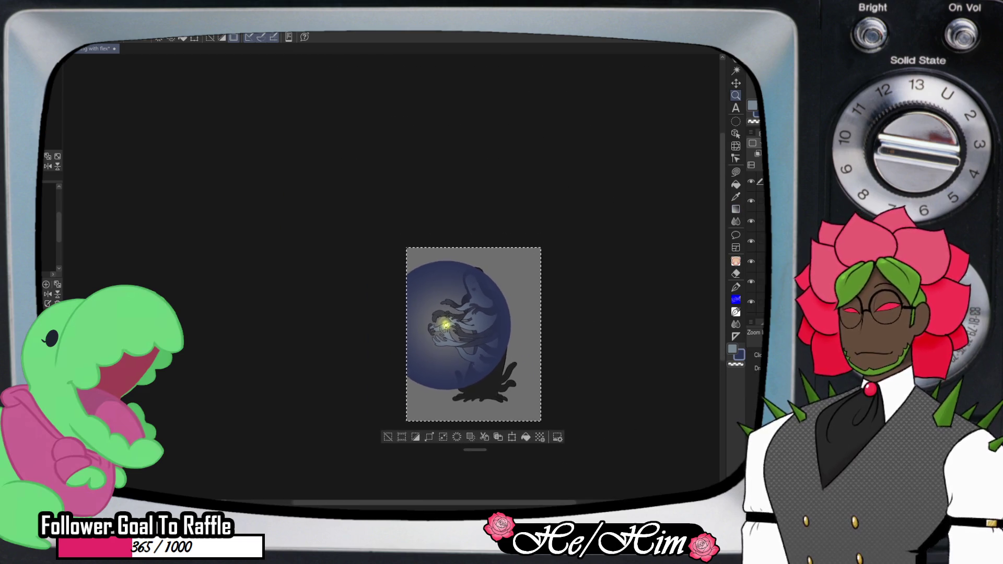
pyautogui.hotkey('ctrl', 'z')
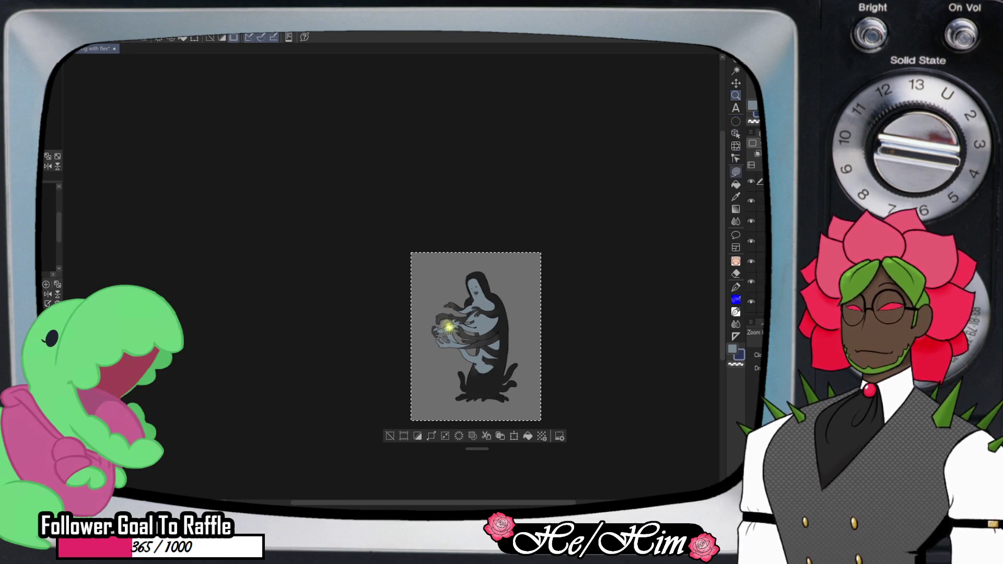
pyautogui.press('g')
pyautogui.press('g')
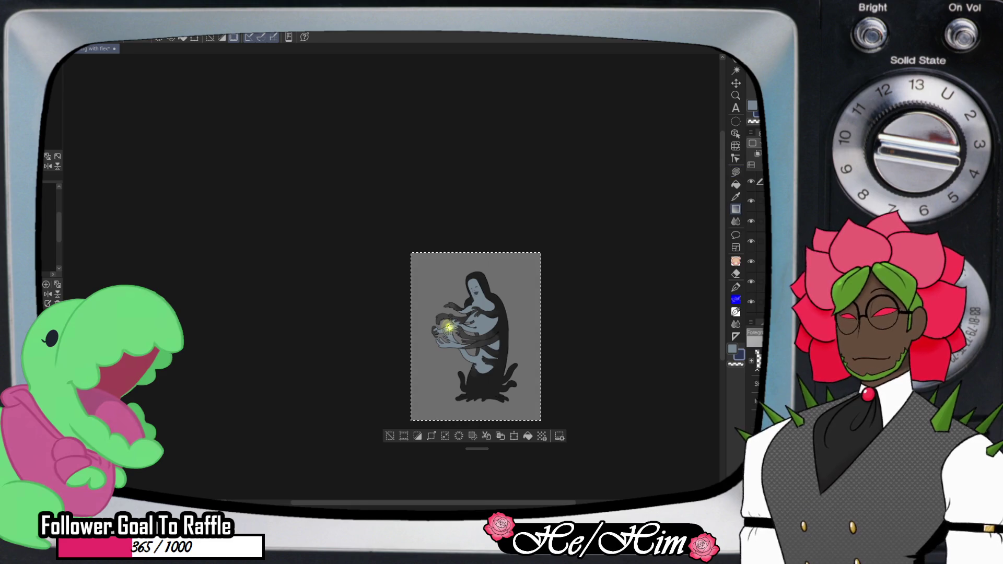
pyautogui.moveTo(475, 325); pyautogui.dragTo(636, 146)
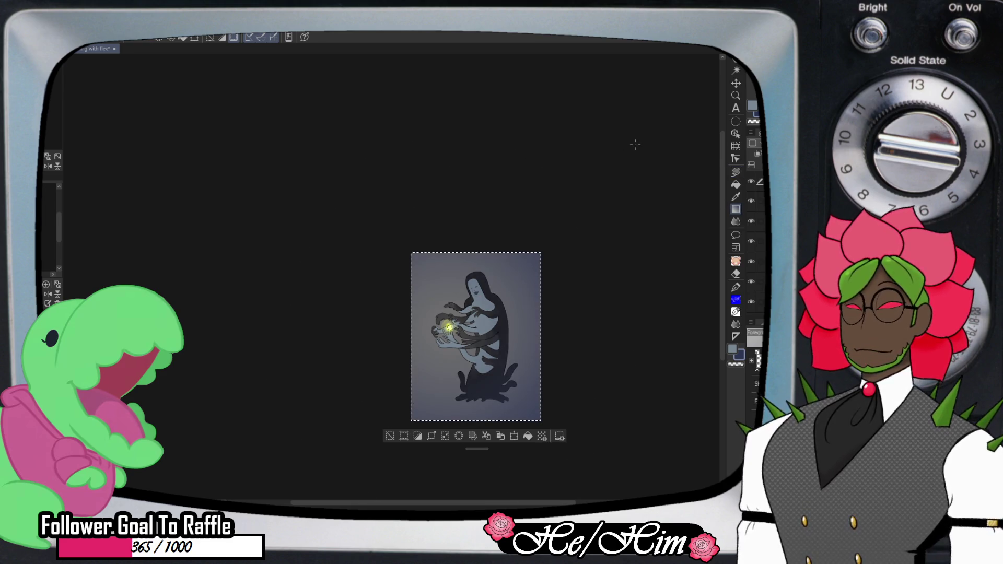
pyautogui.hotkey('ctrl', 'z')
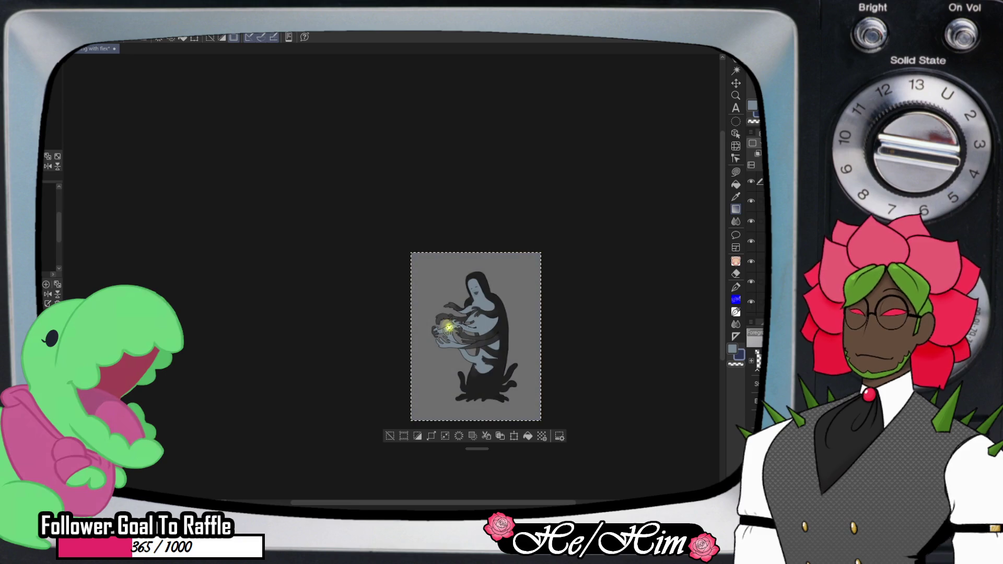
# - Drag a wider dark blue radial gradient out from the orb, check the canvas, and deselect
pyautogui.moveTo(449, 328); pyautogui.dragTo(583, 182)
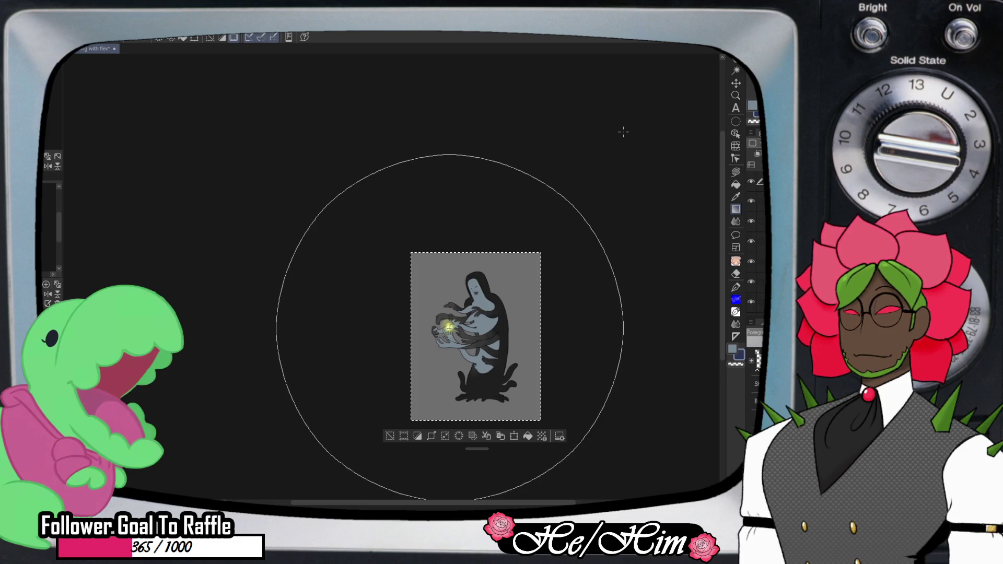
pyautogui.moveTo(582, 182); pyautogui.dragTo(622, 134)
pyautogui.moveTo(449, 328); pyautogui.dragTo(550, 209)
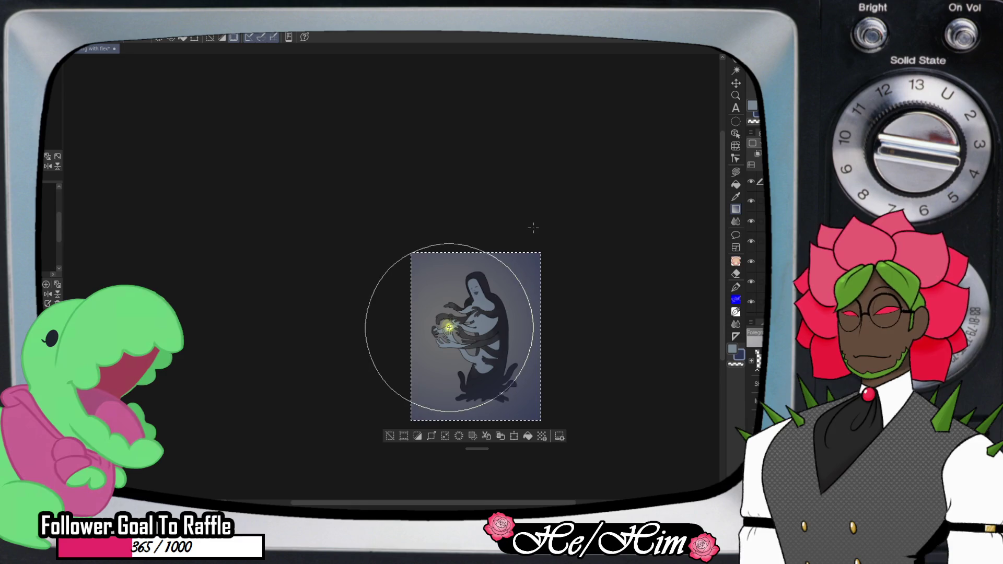
pyautogui.moveTo(549, 209); pyautogui.dragTo(528, 238)
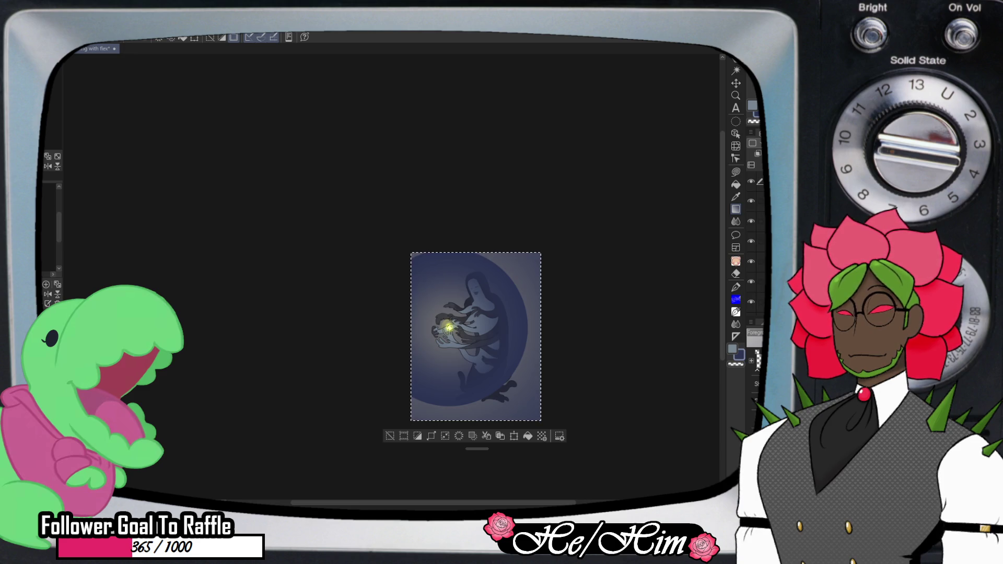
pyautogui.press('Tab')
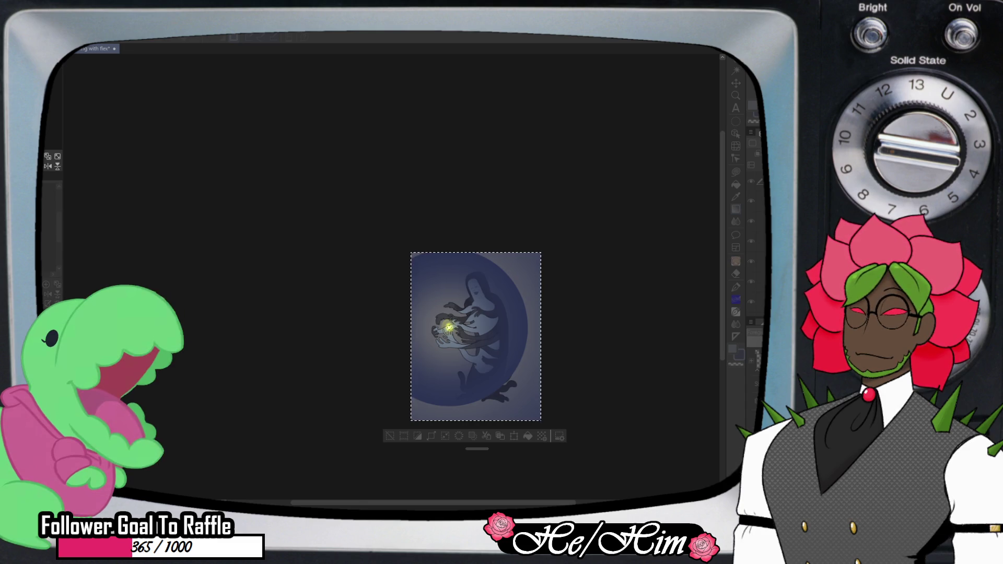
pyautogui.press('Tab')
pyautogui.hotkey('ctrl', 'd')
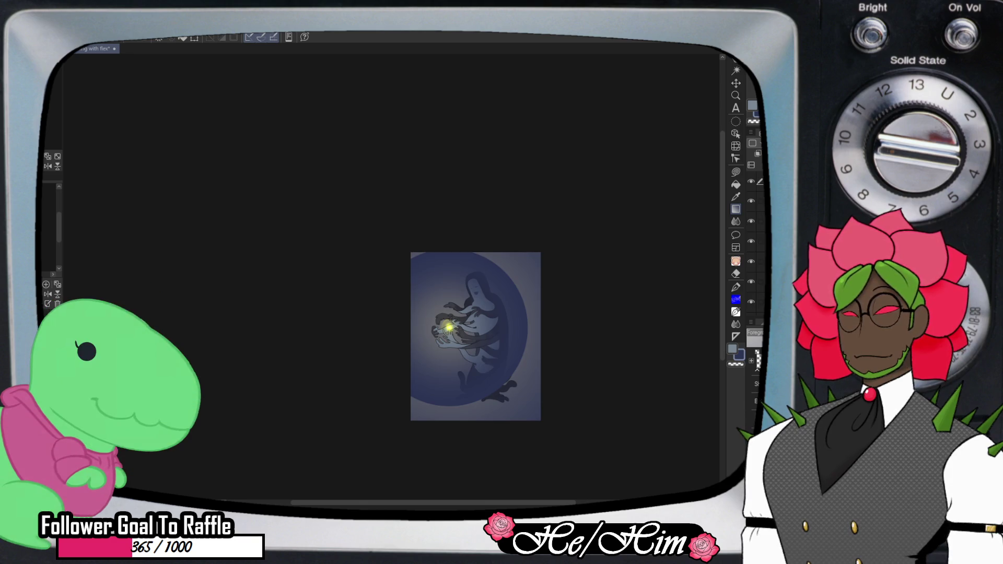
# - Hide the blue gradient layer and zoom in on the glowing orb
pyautogui.click(750, 301)
pyautogui.press('/')
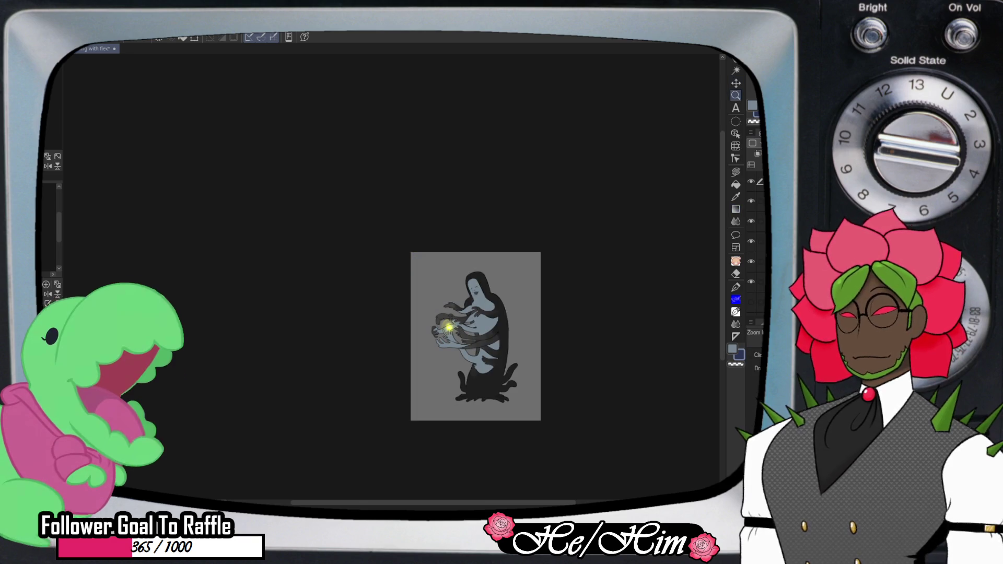
pyautogui.moveTo(440, 346); pyautogui.dragTo(472, 346)
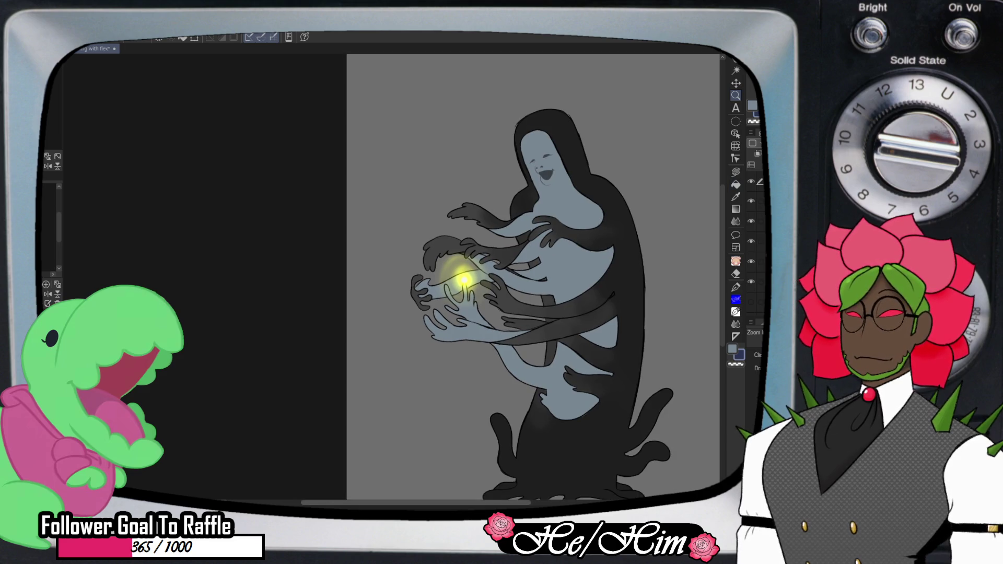
pyautogui.moveTo(416, 503); pyautogui.dragTo(453, 503)
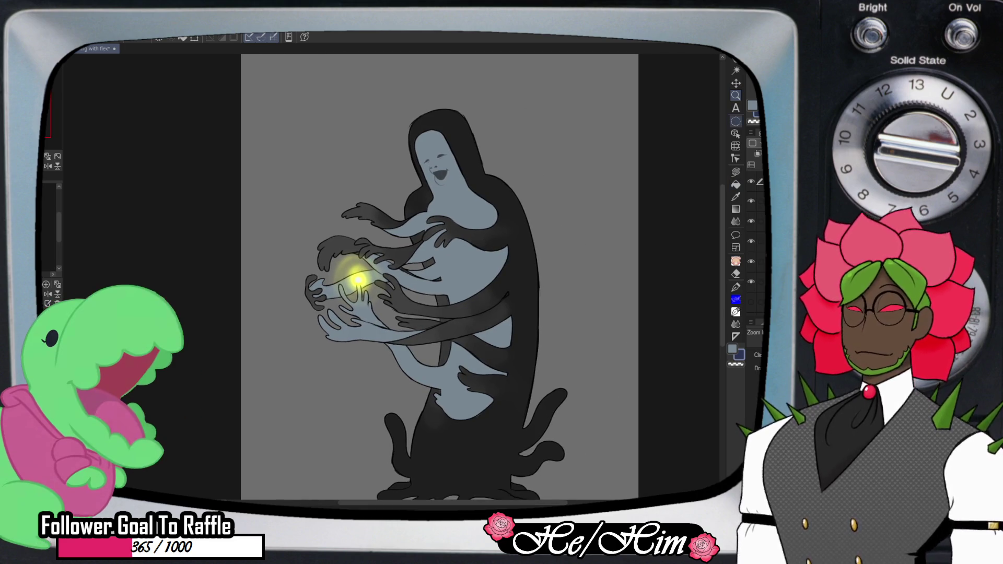
# - Draw a small ellipse selection fitted to the orb and invert it
pyautogui.press('m')
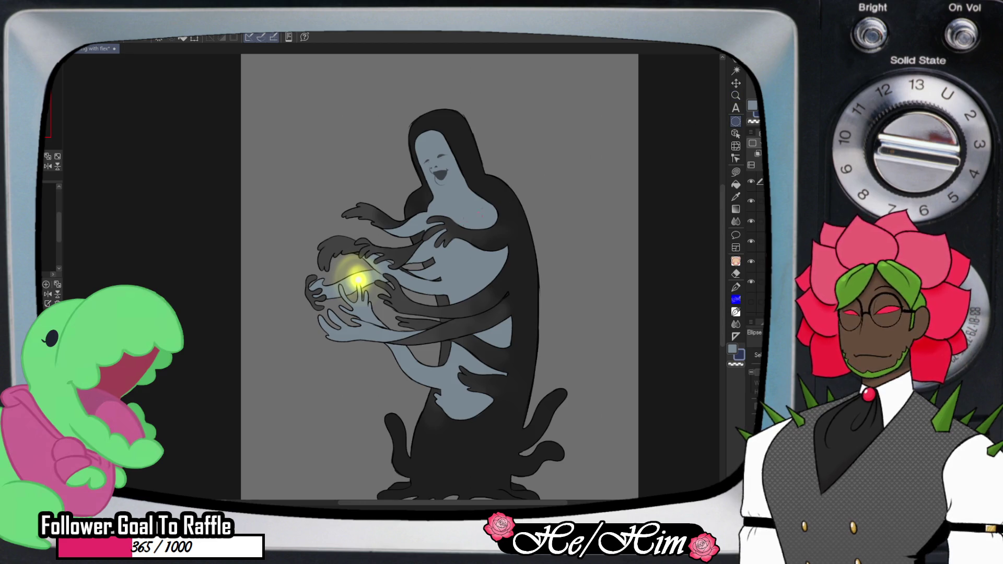
pyautogui.moveTo(357, 280); pyautogui.dragTo(389, 238)
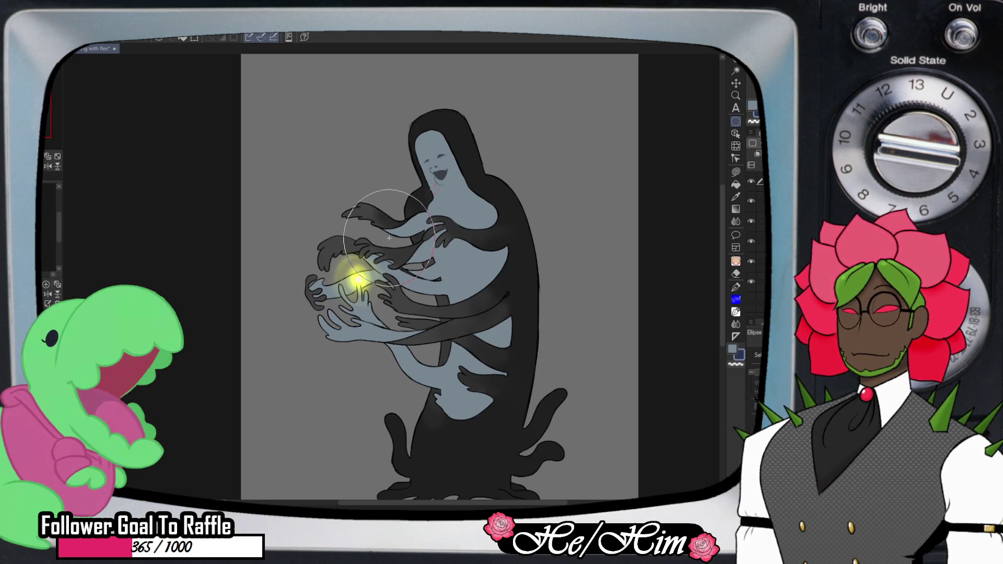
pyautogui.moveTo(389, 238); pyautogui.dragTo(359, 278)
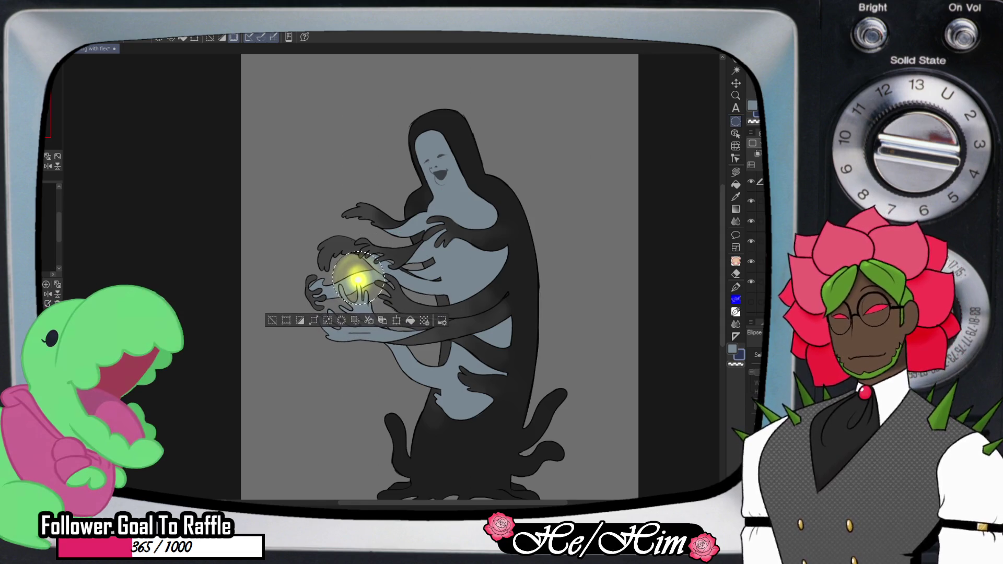
pyautogui.click(300, 320)
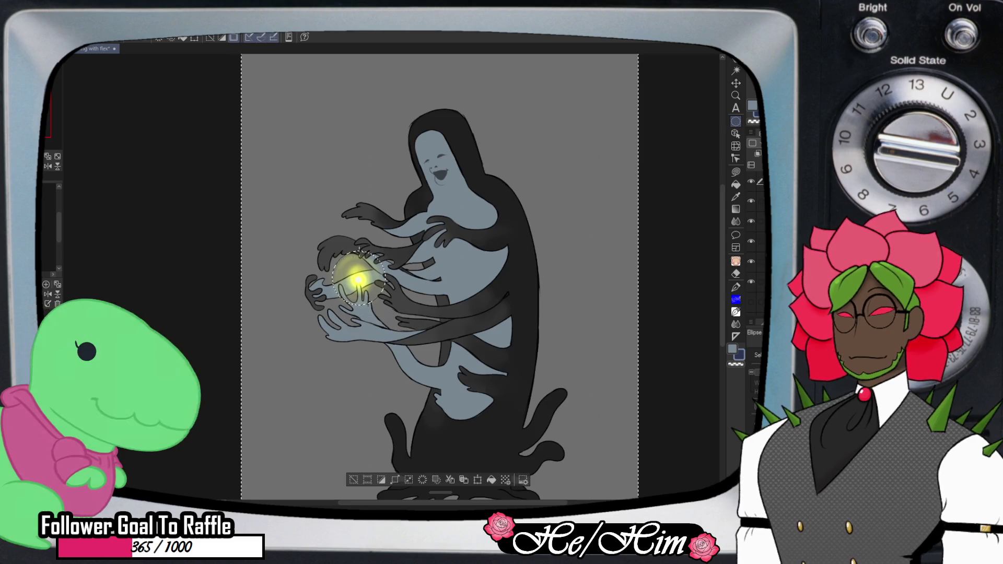
# - Fill everything outside the orb with flat dark blue and deselect
pyautogui.click(491, 480)
pyautogui.hotkey('ctrl', 'd')
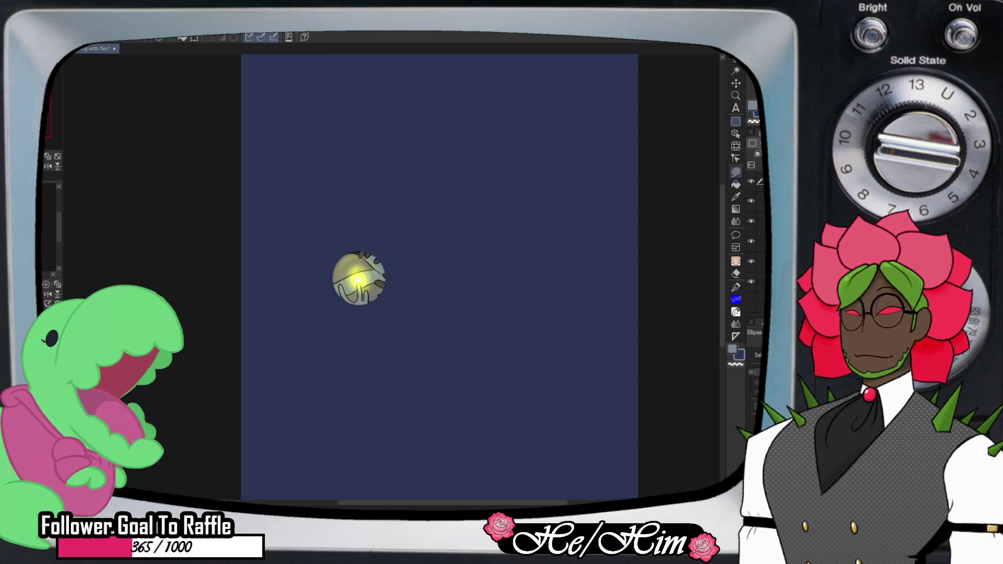
pyautogui.press('i')
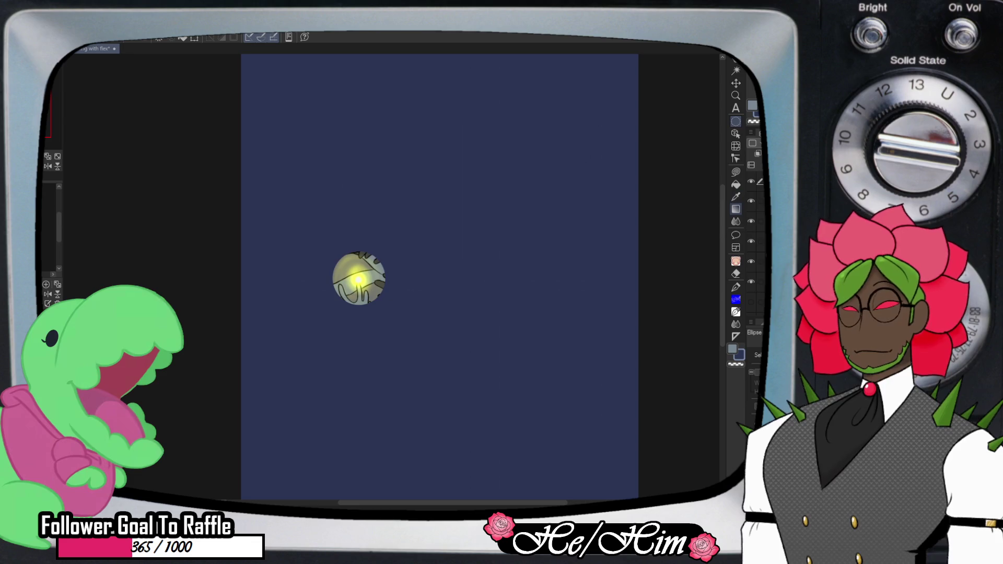
pyautogui.press('g')
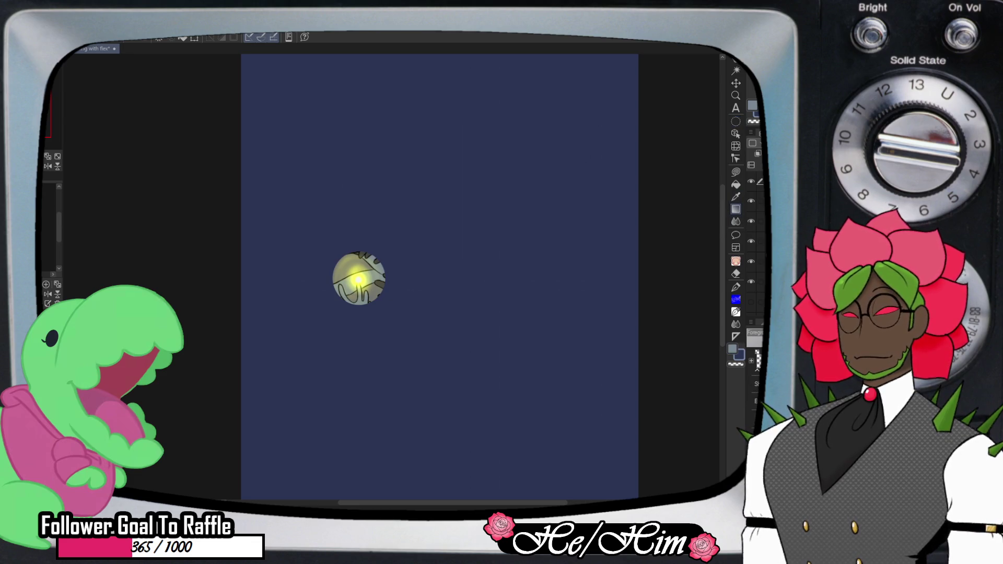
# - Try a radial gradient over the orb, undo it, and zoom out to the whole canvas
pyautogui.moveTo(358, 280); pyautogui.dragTo(479, 151)
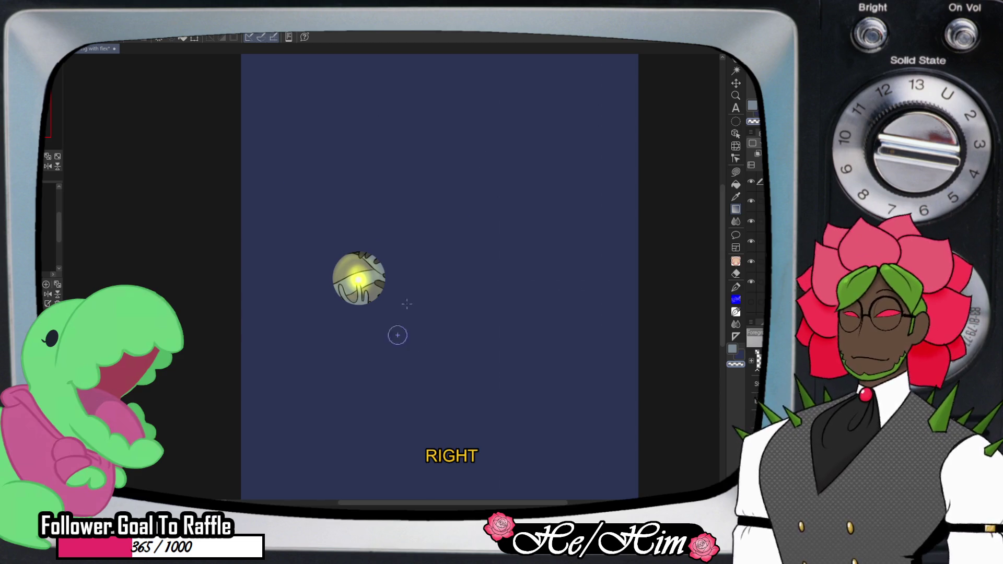
pyautogui.moveTo(396, 333); pyautogui.dragTo(473, 200)
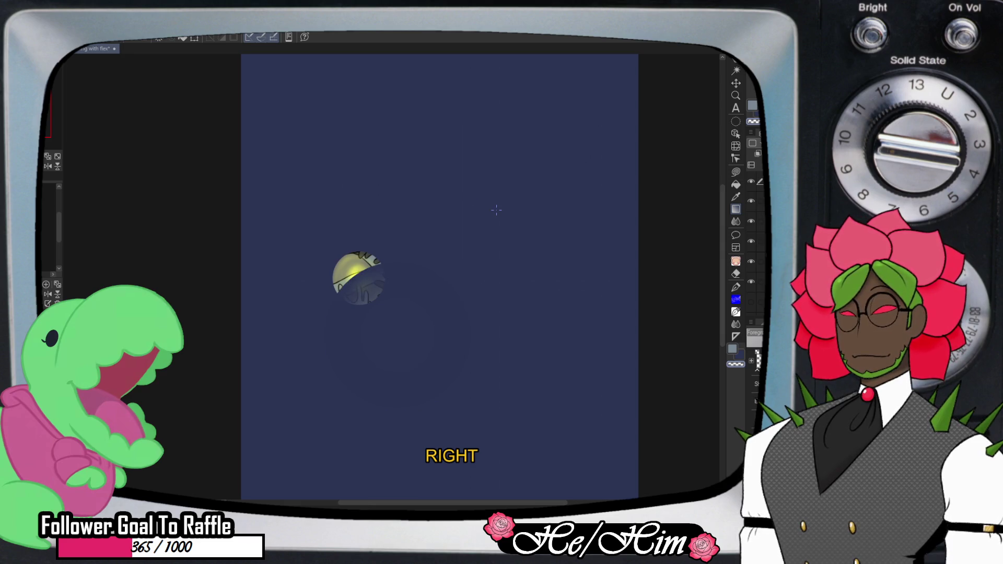
pyautogui.hotkey('ctrl', 'z')
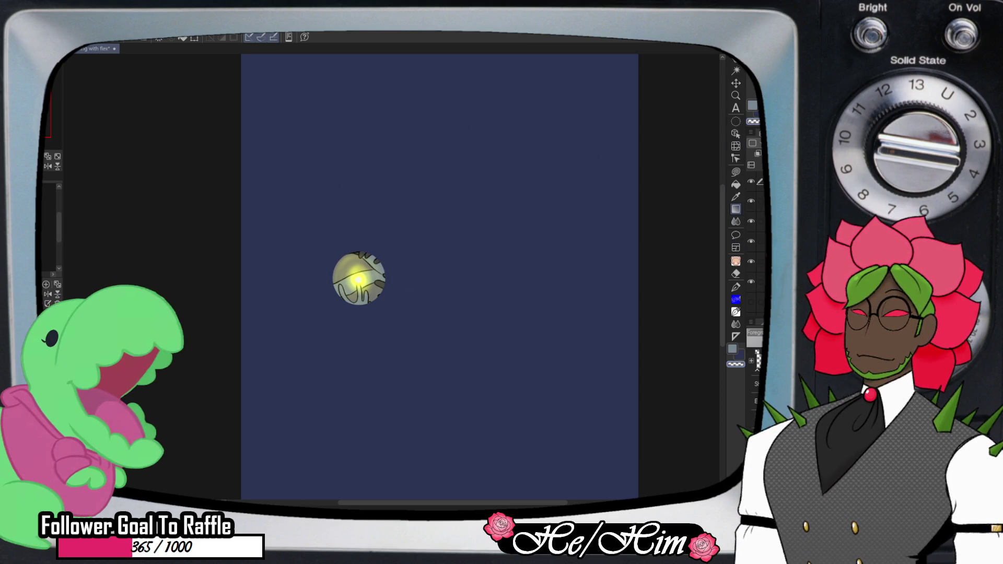
pyautogui.press('/')
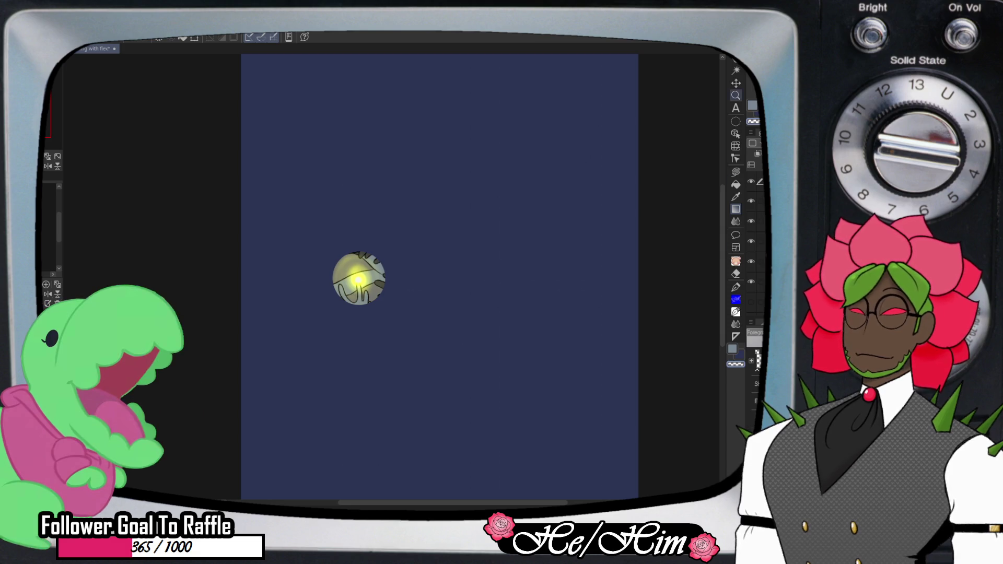
pyautogui.hotkey('ctrl', '-')
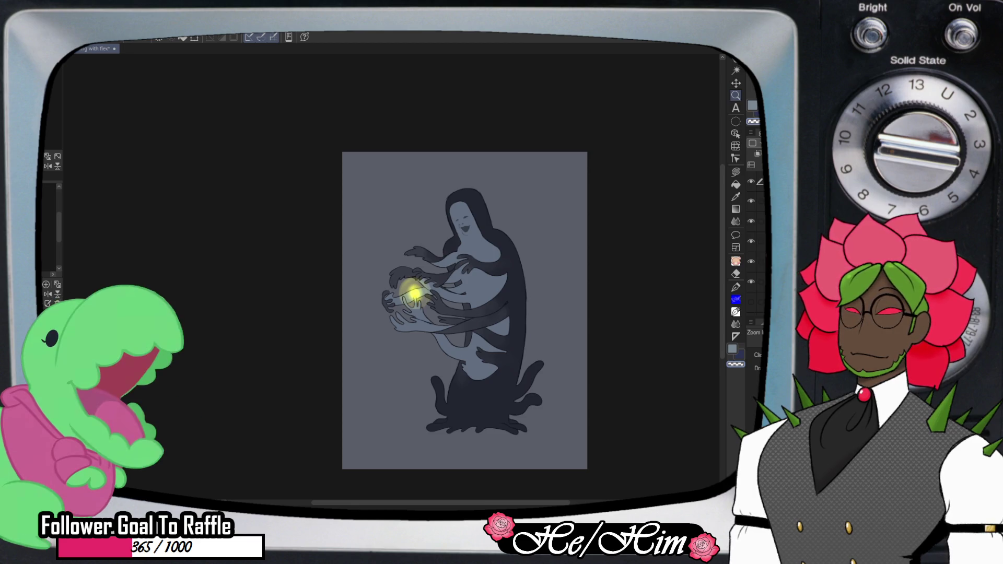
# - Hide and restore the palettes to view the canvas, then bring back the fully opaque dark blue cover
pyautogui.press('Tab')
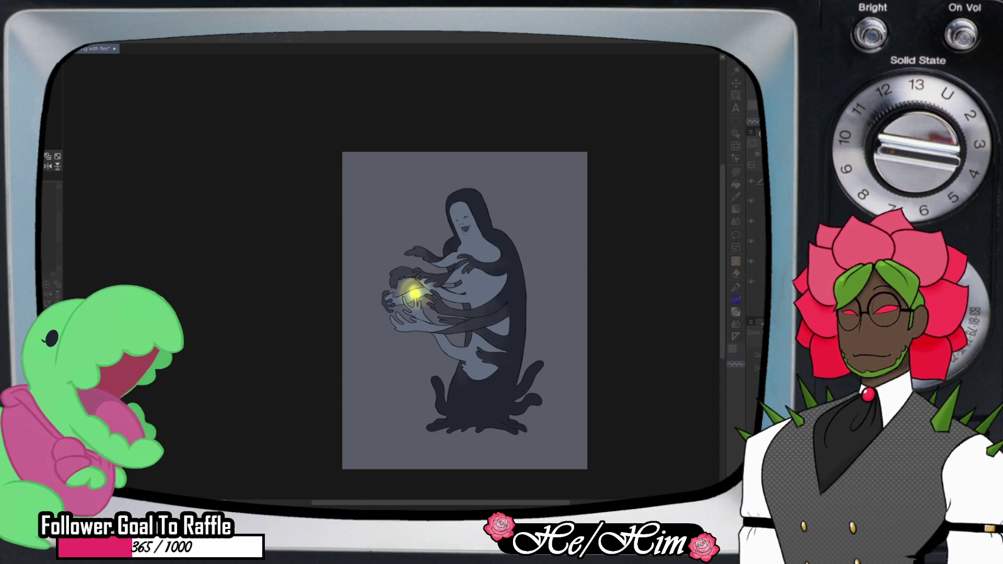
pyautogui.press('Tab')
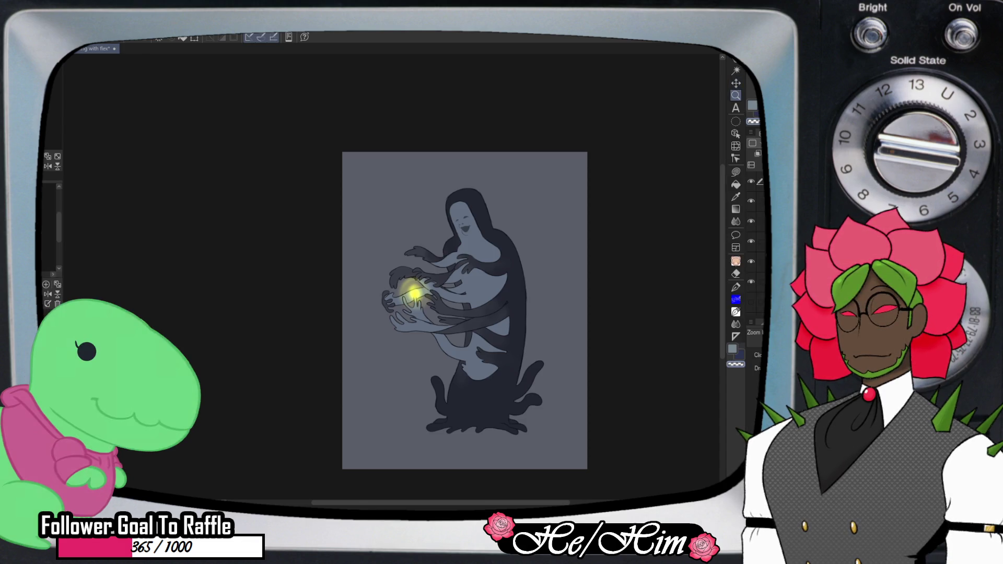
pyautogui.hotkey('ctrl', 'z')
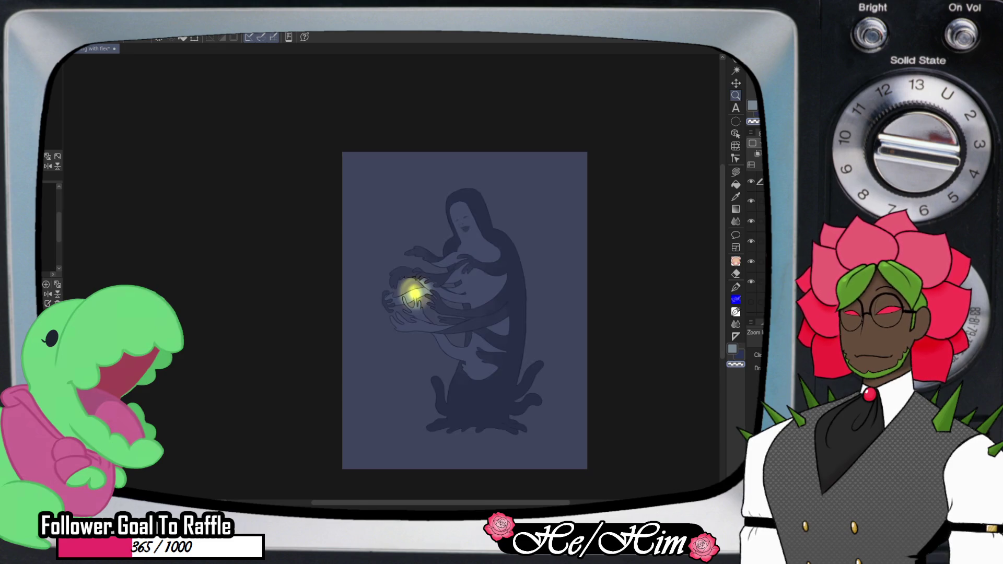
pyautogui.hotkey('ctrl', 'z')
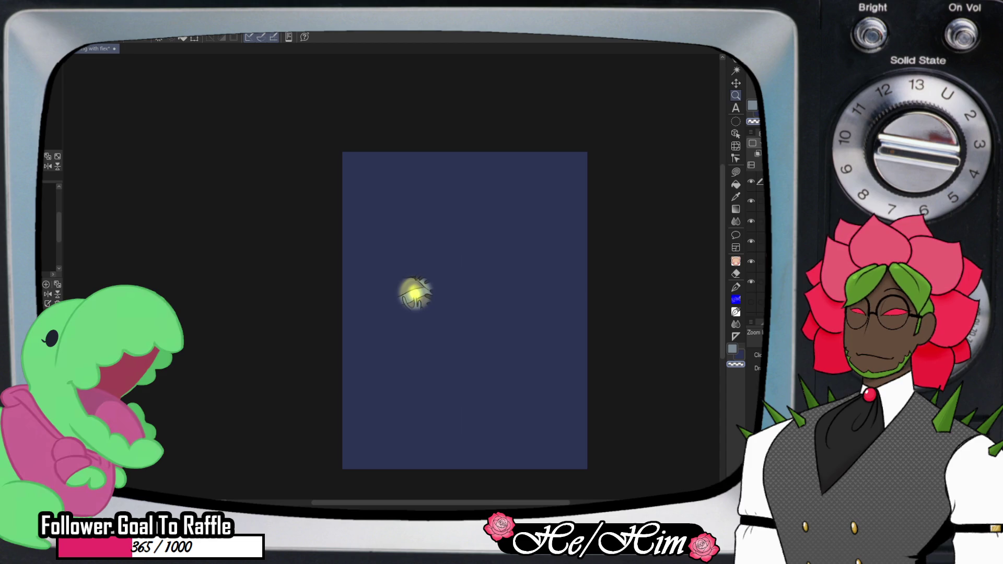
pyautogui.hotkey('ctrl', 'z')
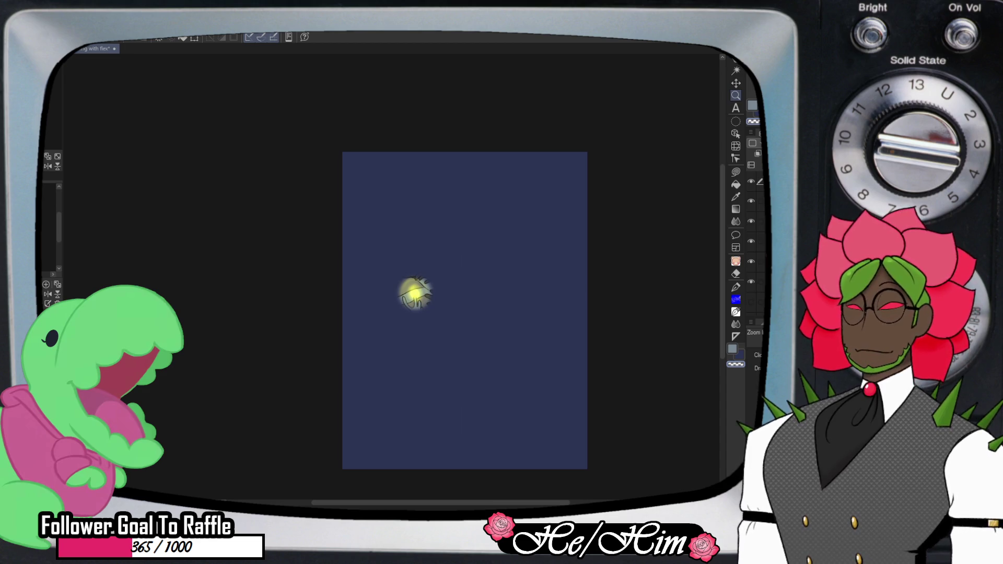
# - Hide the dark blue cover and drag a dark blue radial gradient around the orb
pyautogui.press('j')
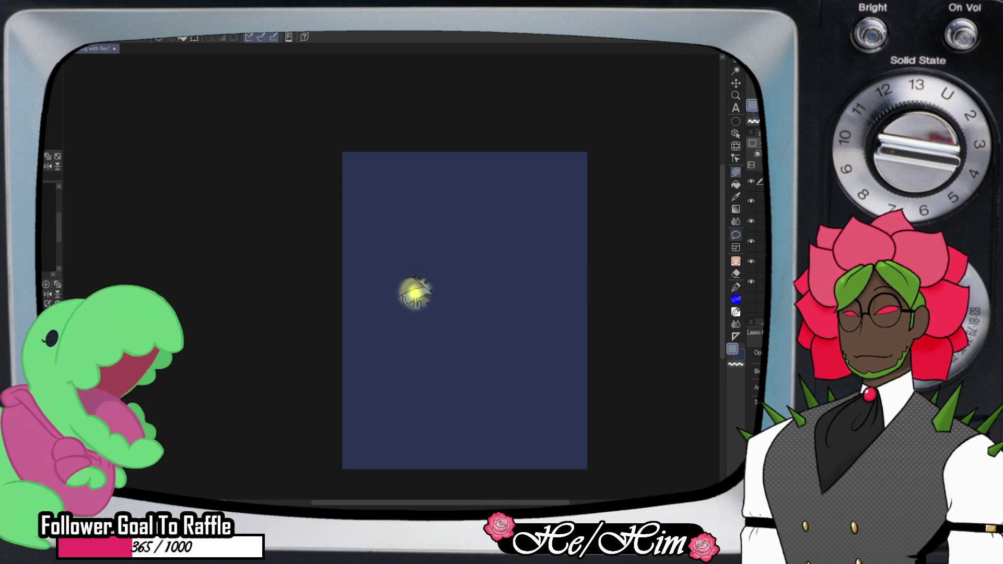
pyautogui.press('j')
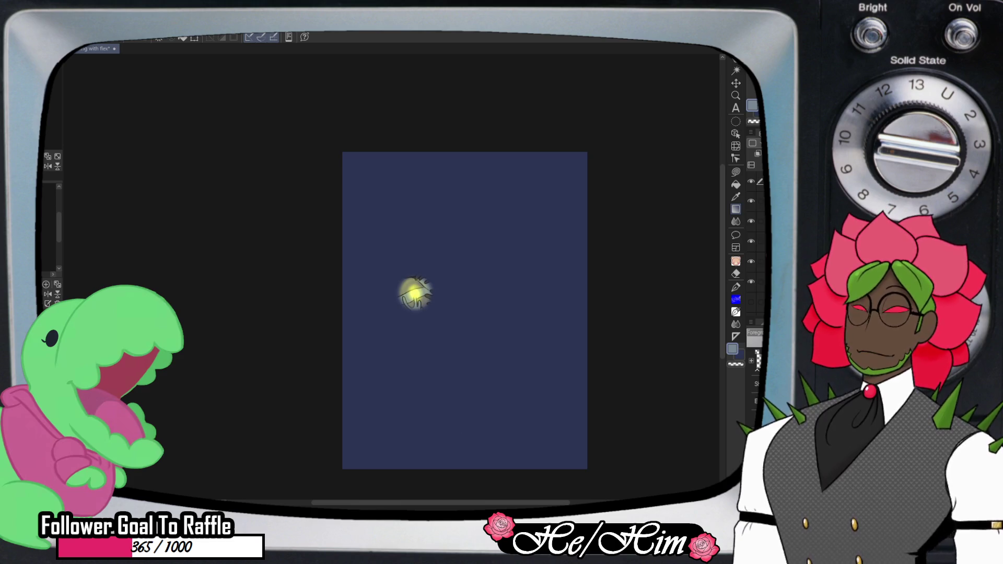
pyautogui.hotkey('ctrl', 'z')
pyautogui.moveTo(415, 294); pyautogui.dragTo(515, 199)
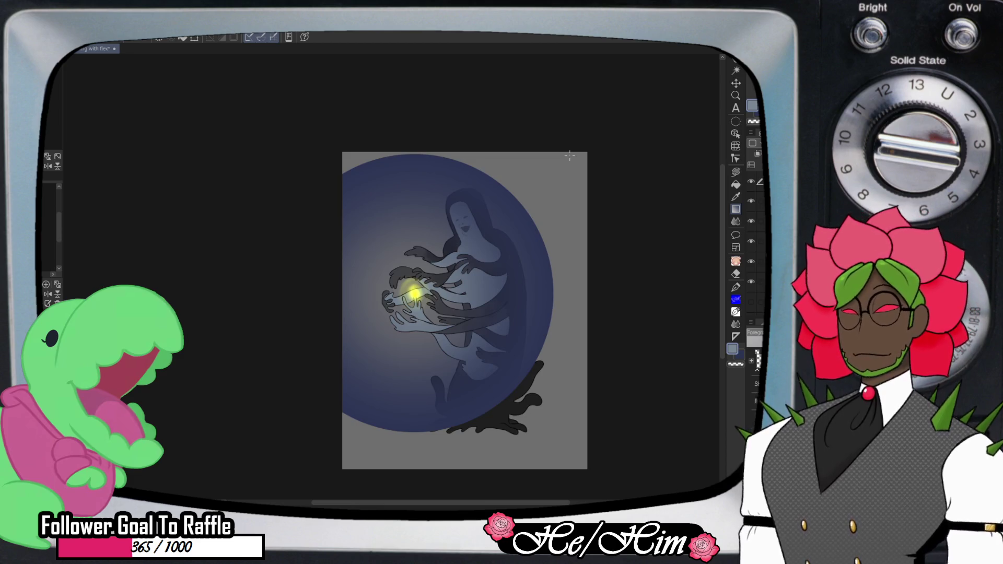
pyautogui.hotkey('ctrl', 'z')
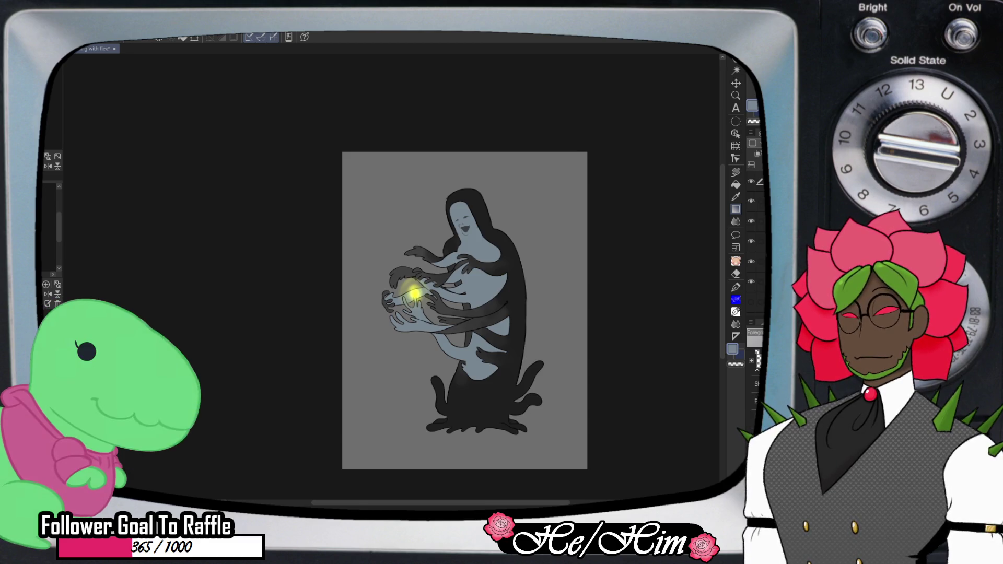
pyautogui.hotkey('ctrl', 'y')
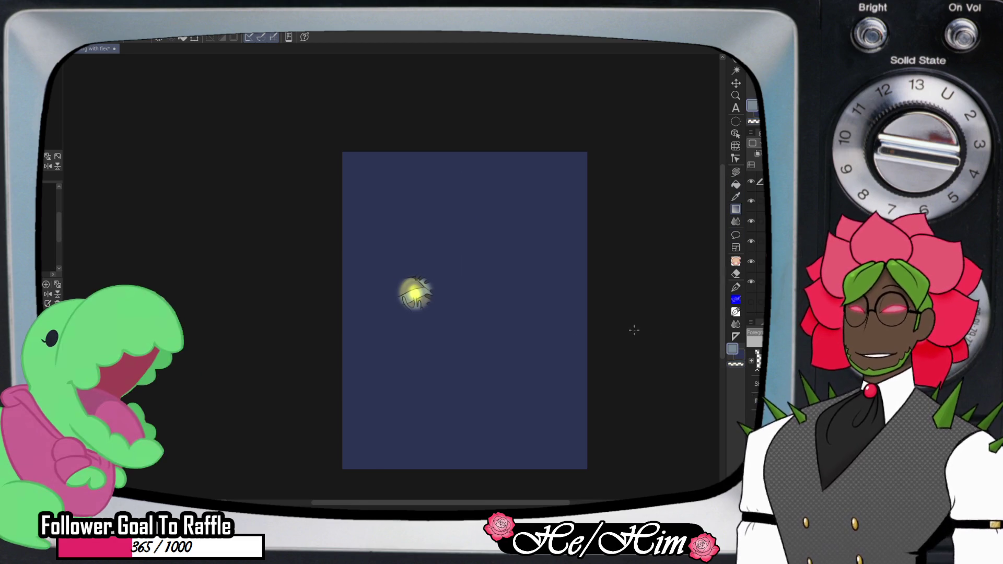
pyautogui.press('e')
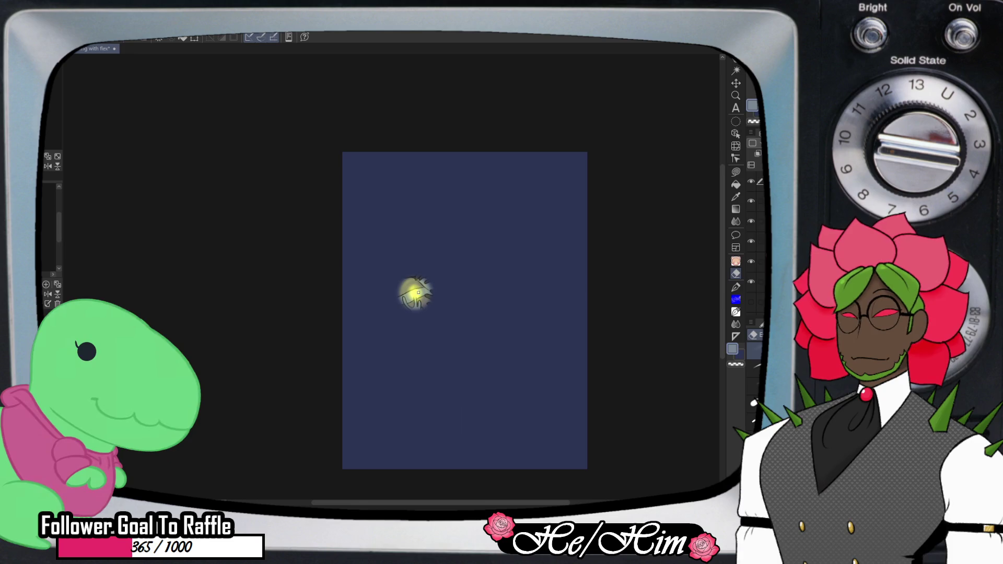
# - Airbrush soft shading and a wider yellow glow around the orb-holding hands, then reveal the hooded silhouette
pyautogui.press(']')
pyautogui.press(']')
pyautogui.press(']')
pyautogui.press(']')
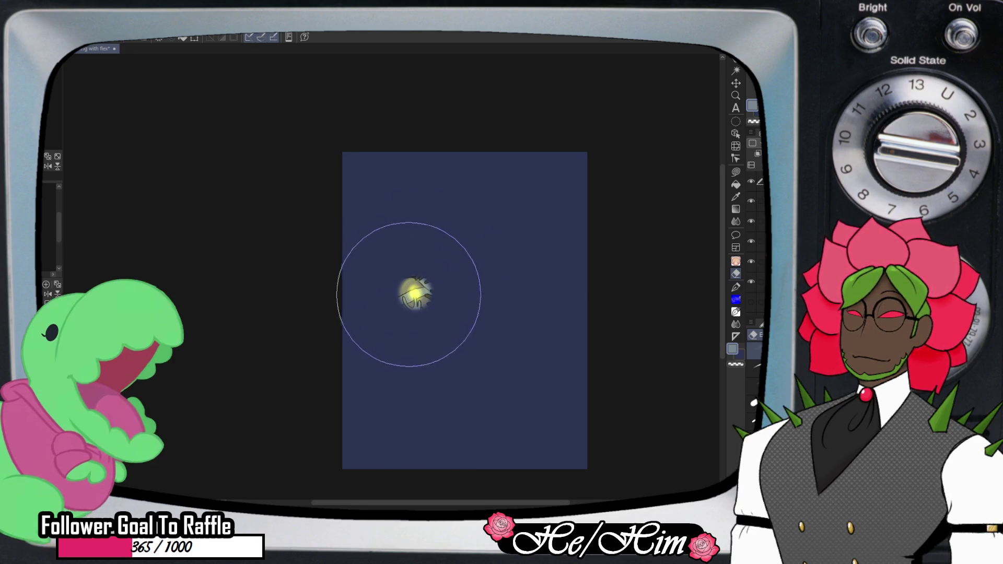
pyautogui.moveTo(414, 294); pyautogui.dragTo(414, 288)
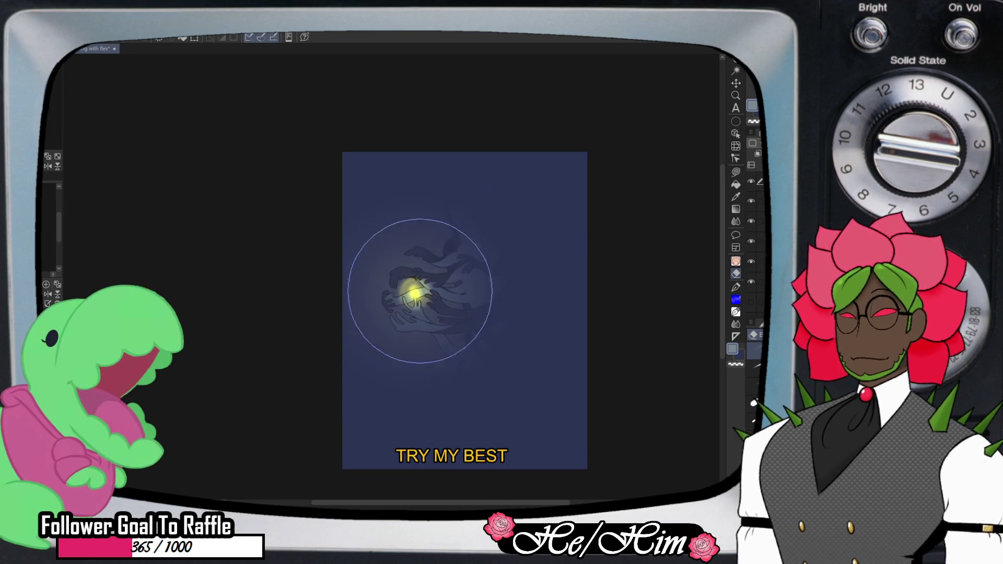
pyautogui.press('[')
pyautogui.press('[')
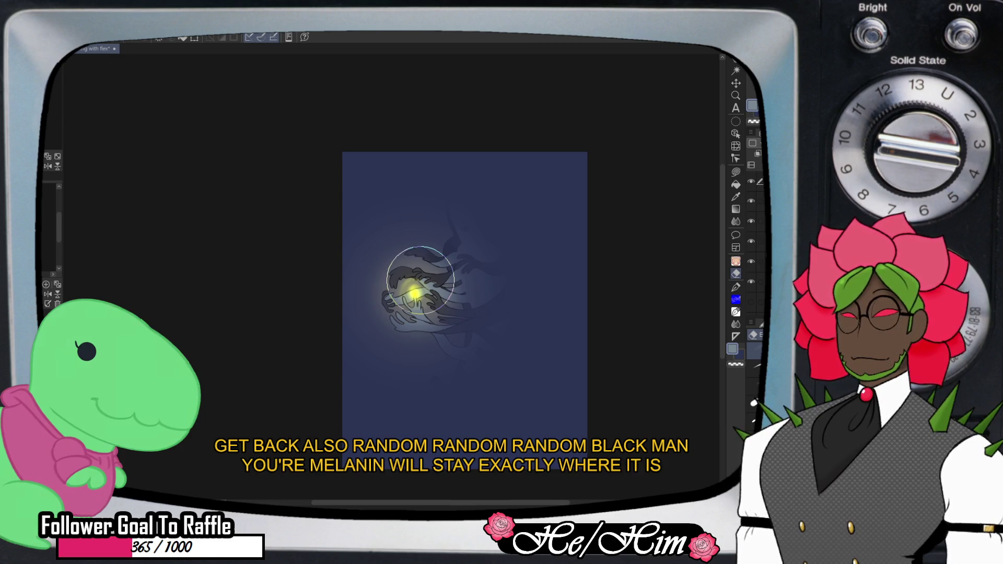
pyautogui.moveTo(422, 289)
pyautogui.mouseDown()
pyautogui.moveTo(378, 313)
pyautogui.moveTo(481, 242)
pyautogui.mouseUp()
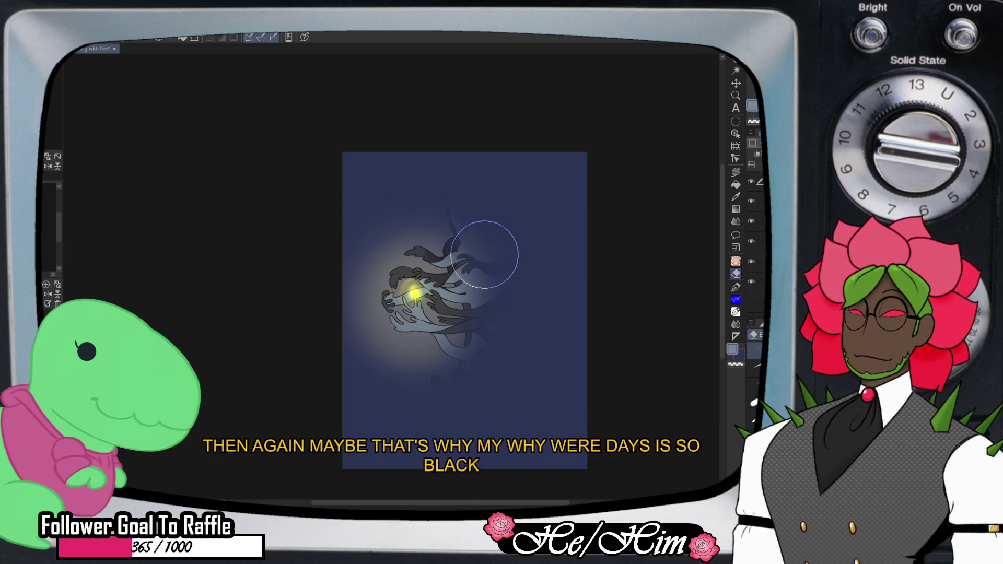
pyautogui.moveTo(484, 255); pyautogui.dragTo(413, 290)
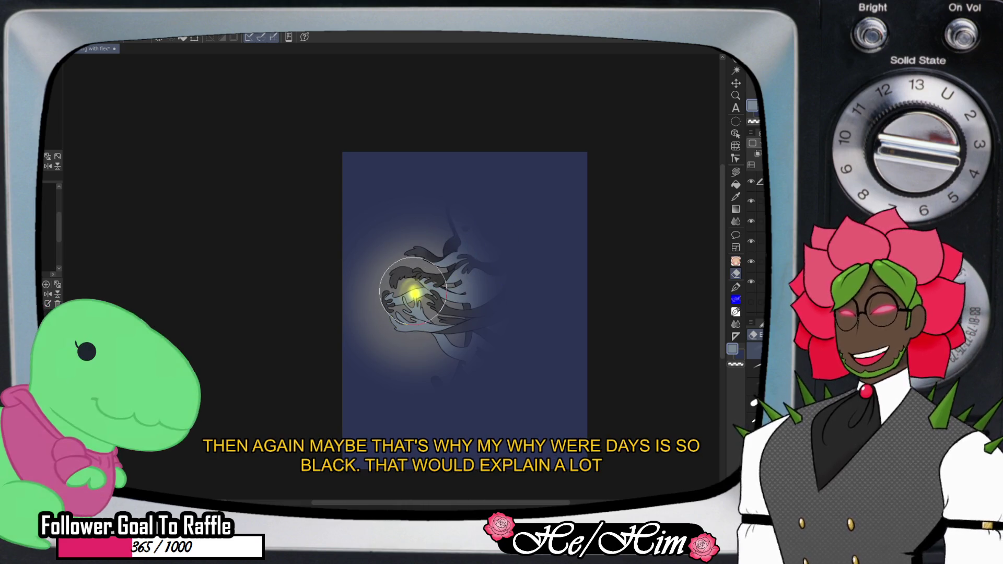
pyautogui.press(']')
pyautogui.press(']')
pyautogui.press(']')
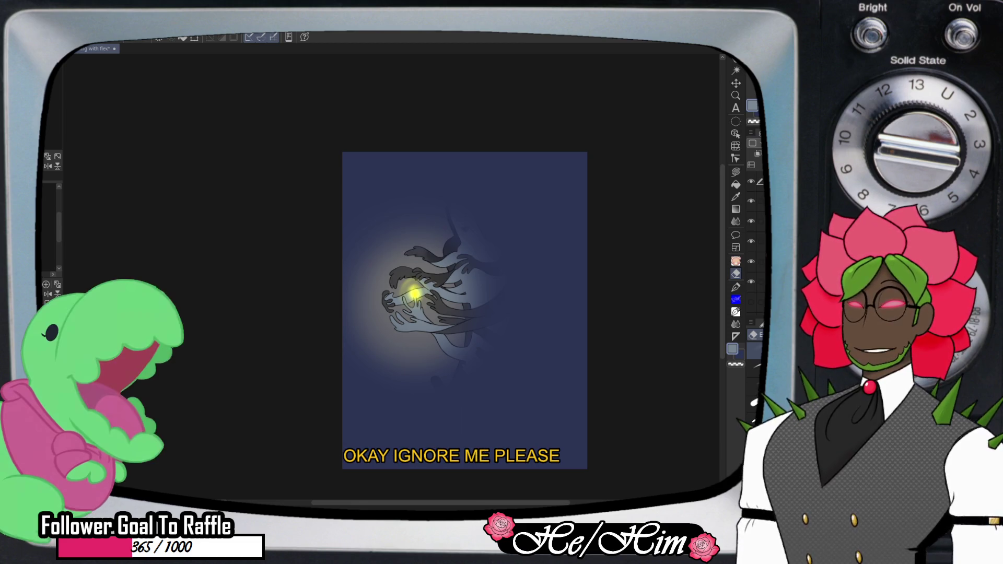
pyautogui.hotkey('ctrl', 'z')
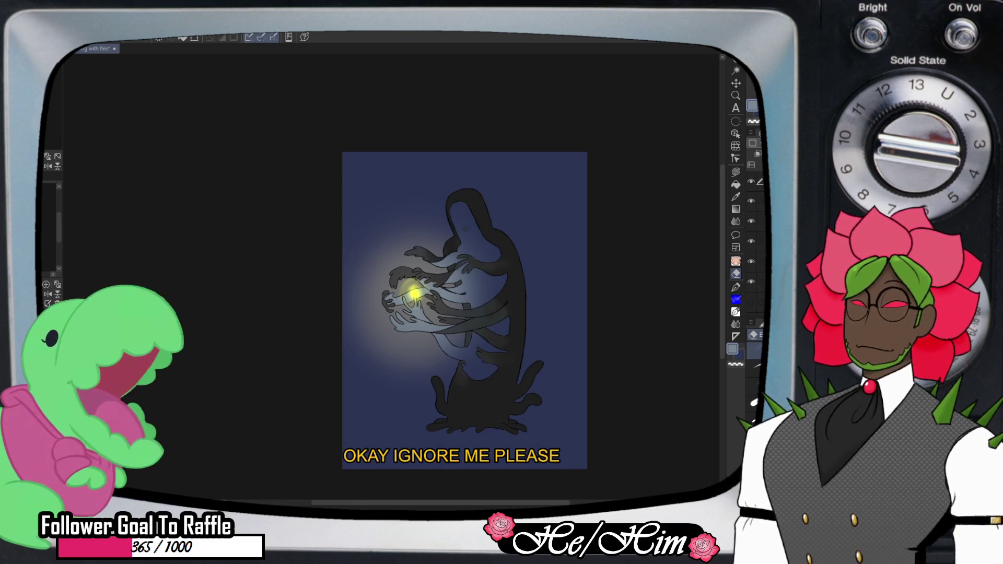
# - Zoom the view, then hide the yellow glow and darken the background from navy to black
pyautogui.press('/')
pyautogui.scroll(-1, 751, 230)
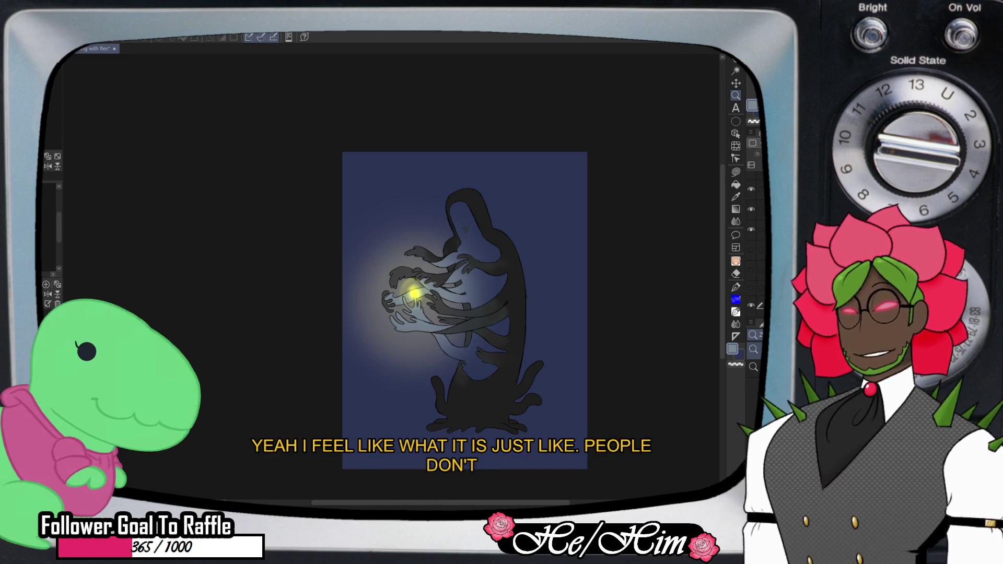
pyautogui.hotkey('ctrl', 'z')
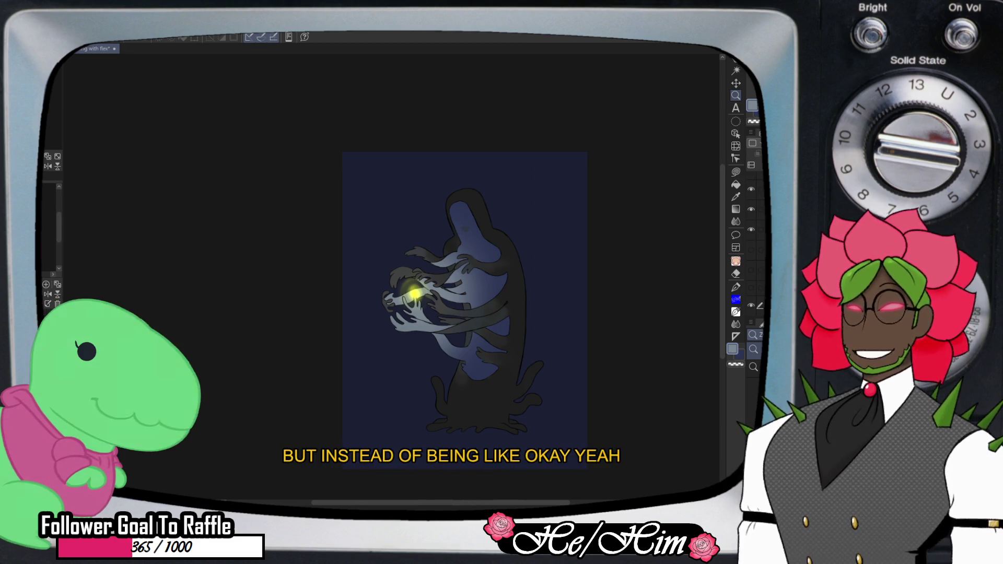
pyautogui.hotkey('ctrl', 'z')
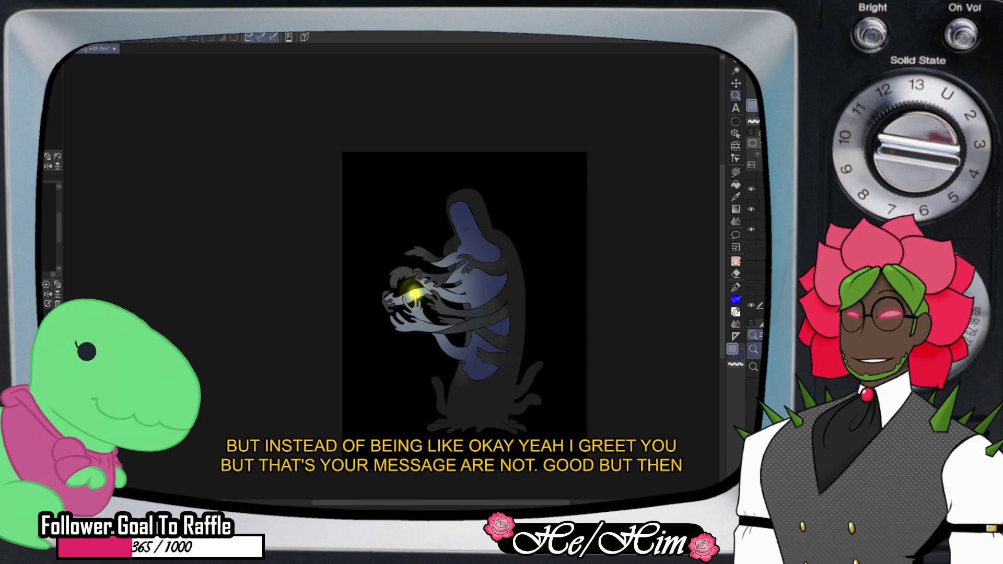
# - Zoom in on the glowing hands, then back out to check the whole figure
pyautogui.hotkey('ctrl', '+')
pyautogui.hotkey('ctrl', '+')
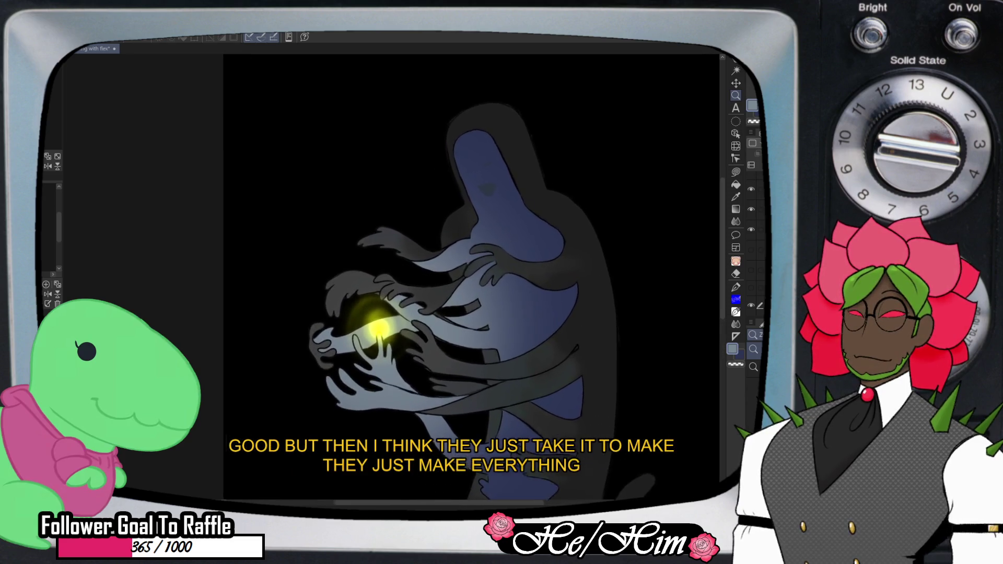
pyautogui.scroll(2, 463, 296)
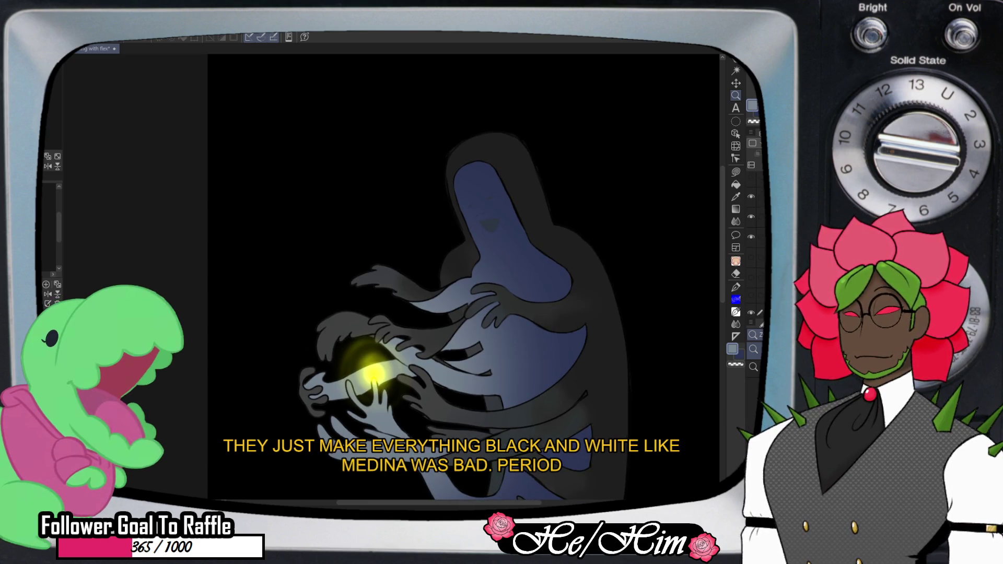
pyautogui.hotkey('ctrl', '-')
pyautogui.hotkey('ctrl', '-')
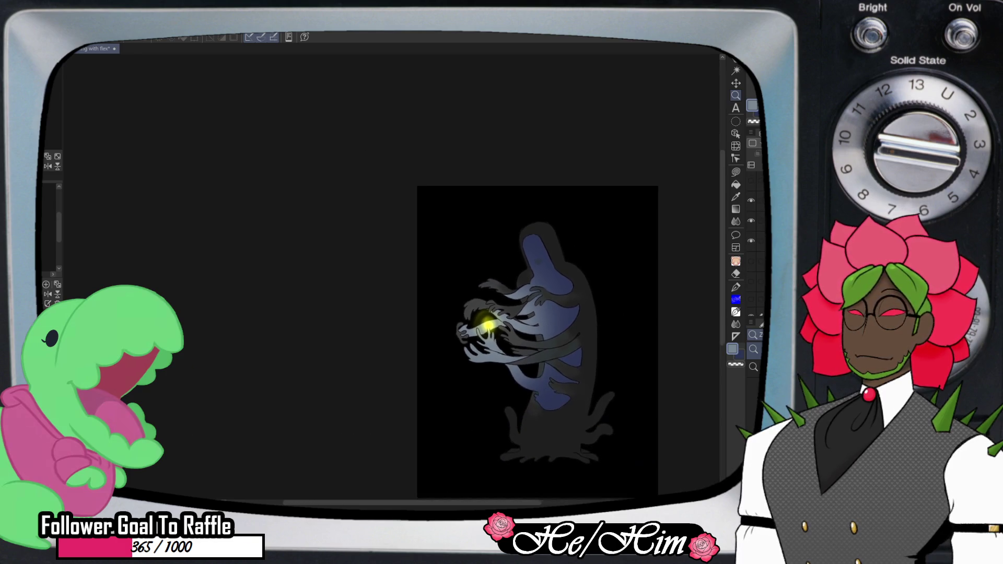
pyautogui.scroll(-1, 537, 329)
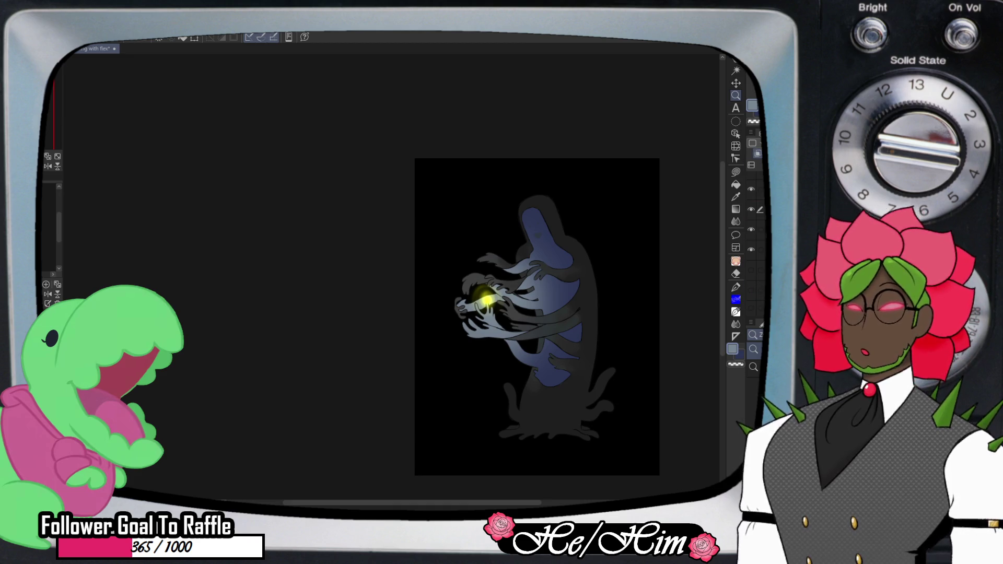
pyautogui.press('j')
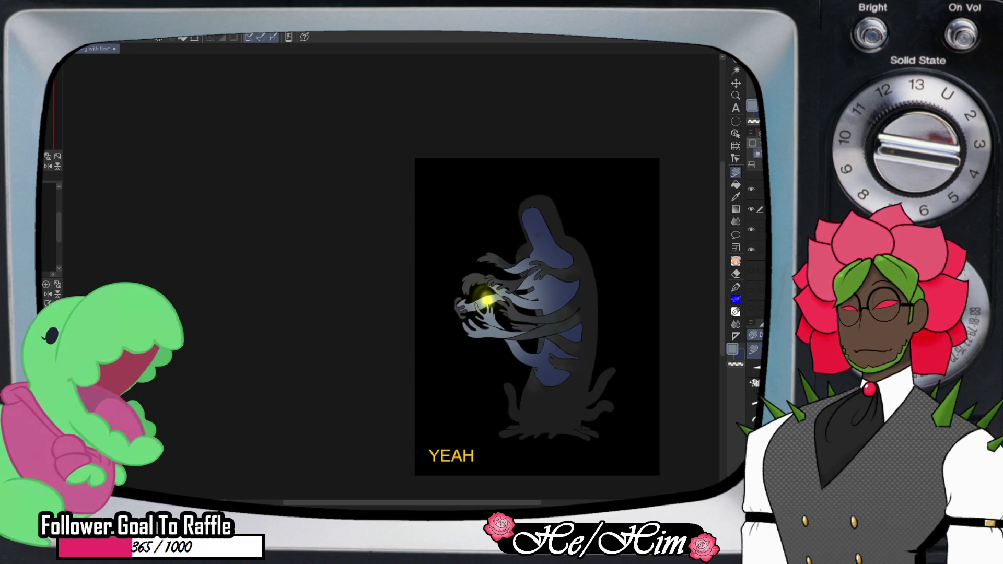
# - With black as the colour, lasso around the figure's lower body and tentacles to trim them away
pyautogui.press('x')
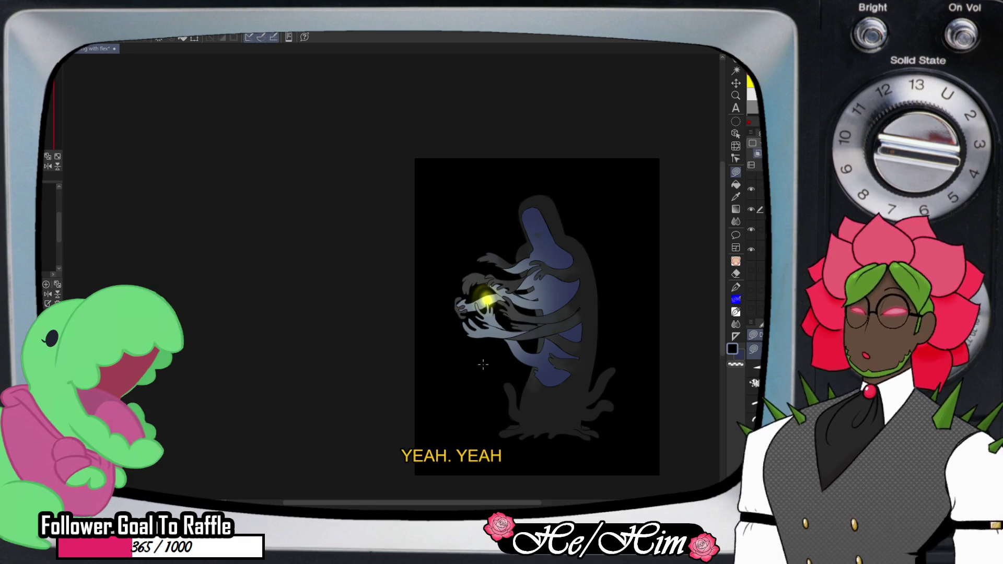
pyautogui.moveTo(487, 364)
pyautogui.mouseDown()
pyautogui.moveTo(545, 401)
pyautogui.moveTo(584, 375)
pyautogui.mouseUp()
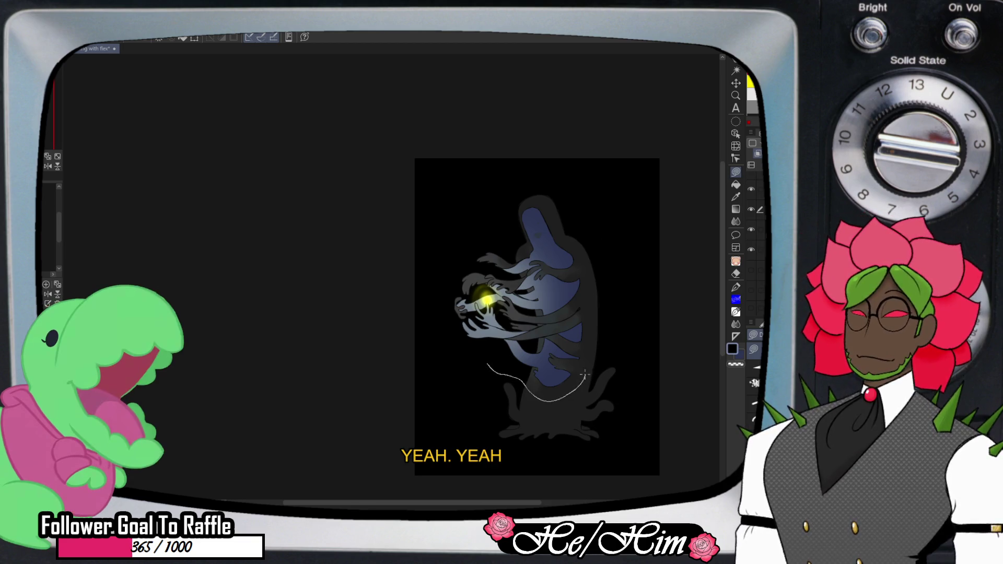
pyautogui.moveTo(529, 243); pyautogui.dragTo(525, 245)
pyautogui.moveTo(496, 173); pyautogui.dragTo(498, 341)
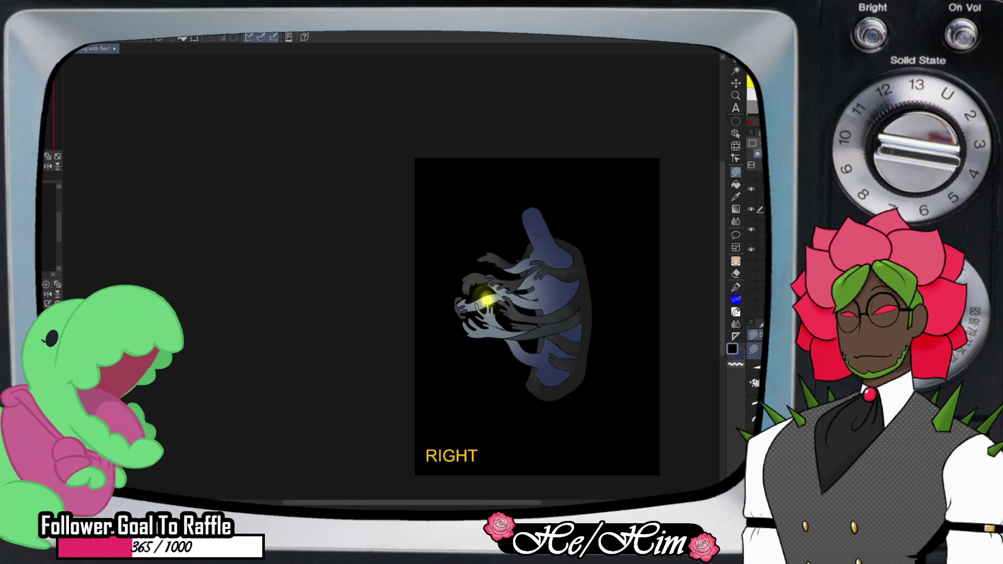
# - Smudge the figure's lower edge into the darkness with an enlarged Blend brush
pyautogui.press('j')
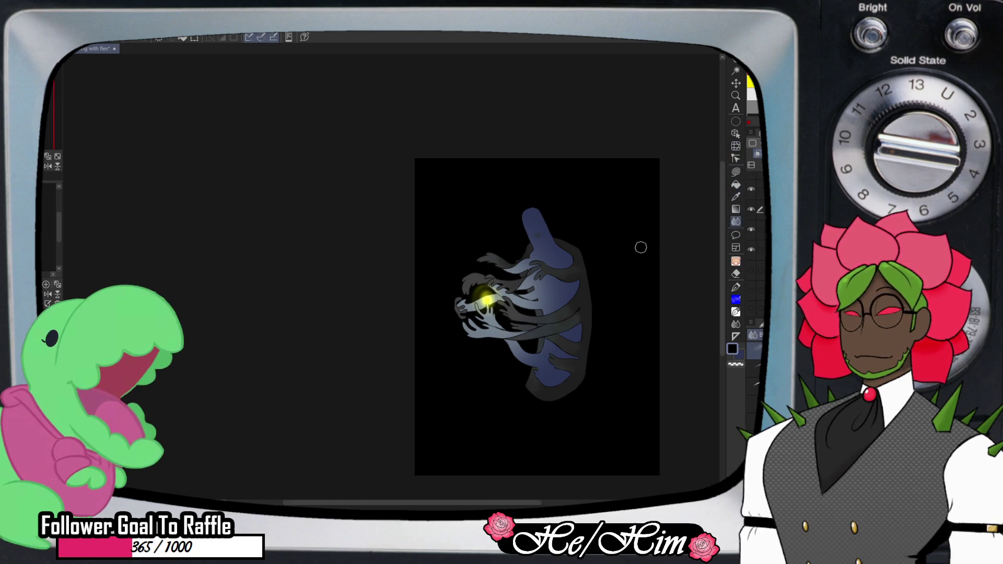
pyautogui.press(']')
pyautogui.press(']')
pyautogui.press(']')
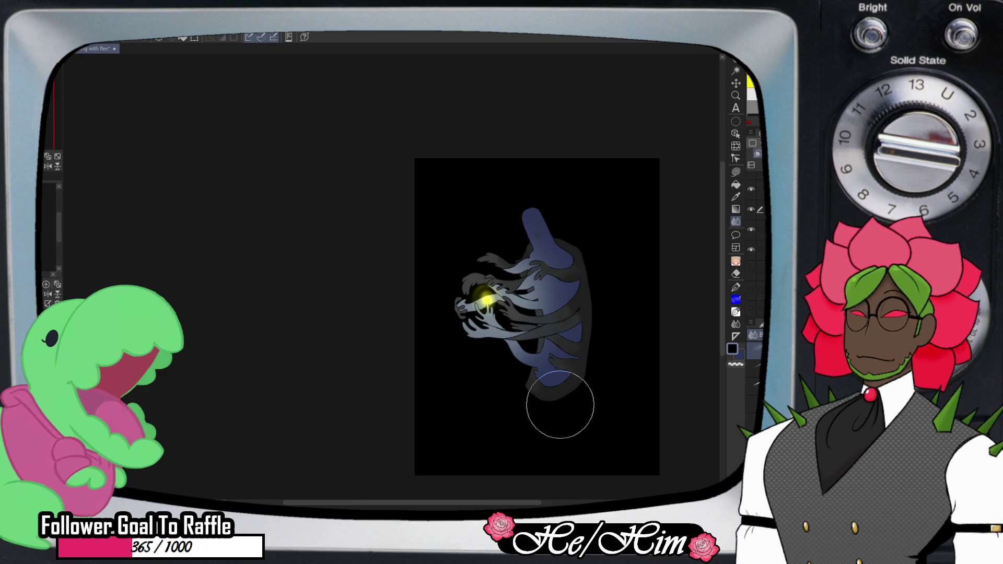
pyautogui.moveTo(558, 395); pyautogui.dragTo(530, 398)
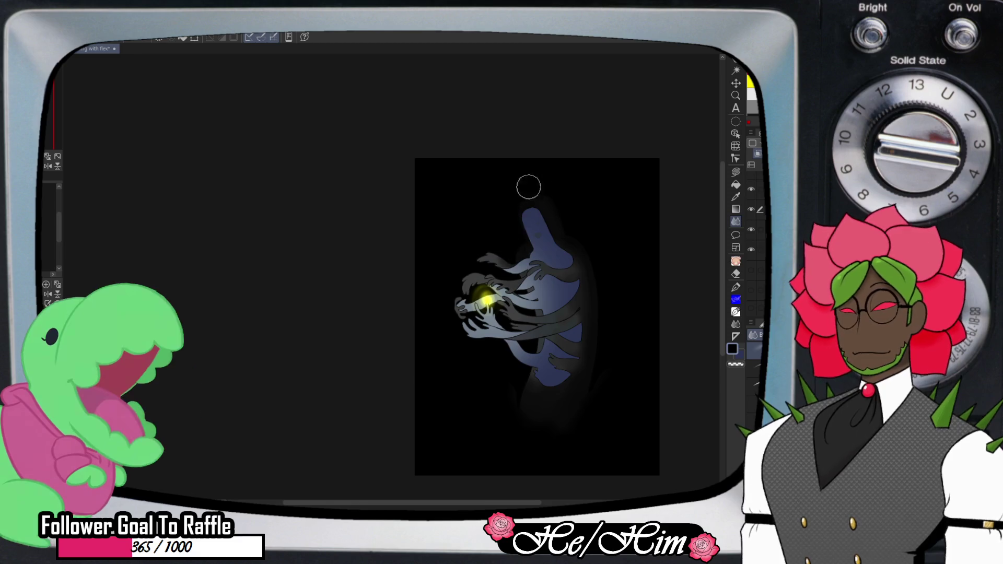
pyautogui.hotkey('ctrl', '0')
pyautogui.press('m')
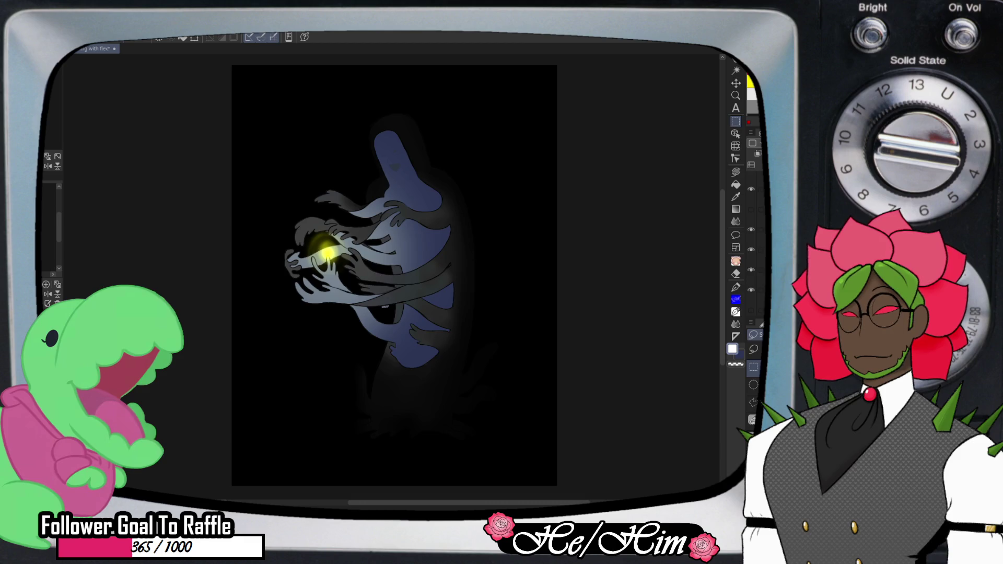
# - Drag a rectangular selection over most of the canvas around the figure
pyautogui.moveTo(533, 463); pyautogui.dragTo(261, 88)
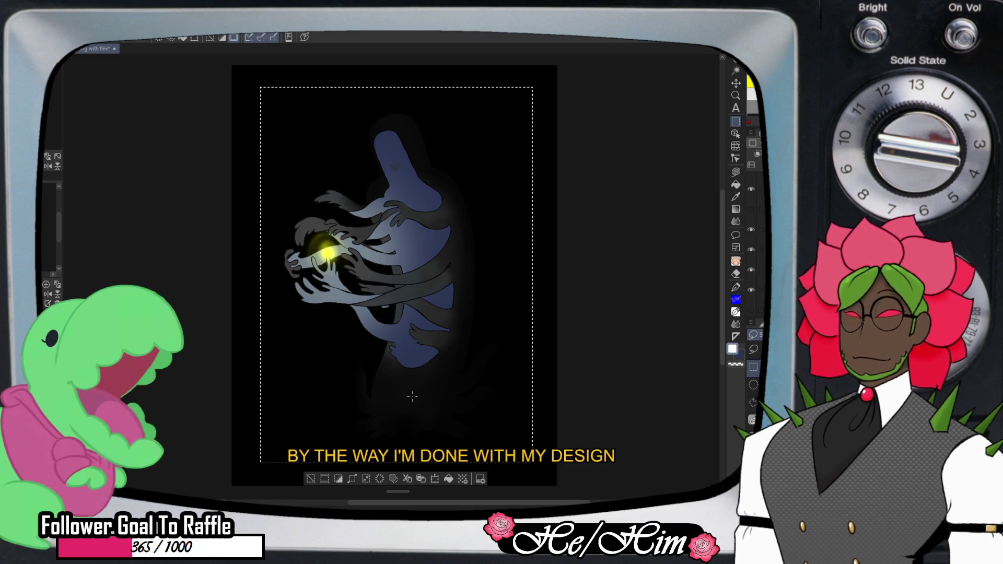
# - Clear the rectangular selection, then reselect with Ctrl+A
pyautogui.click(309, 478)
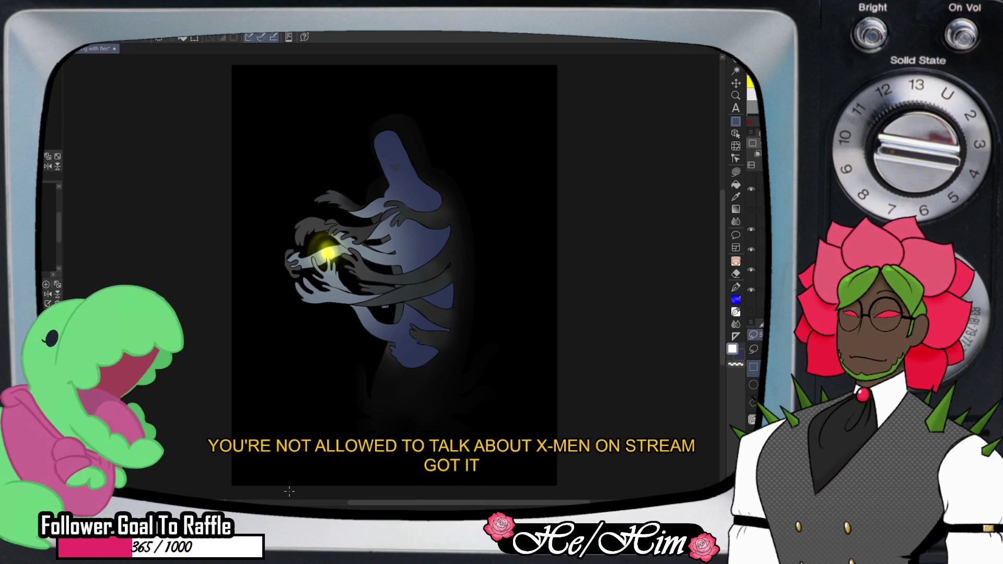
pyautogui.hotkey('ctrl', 'a')
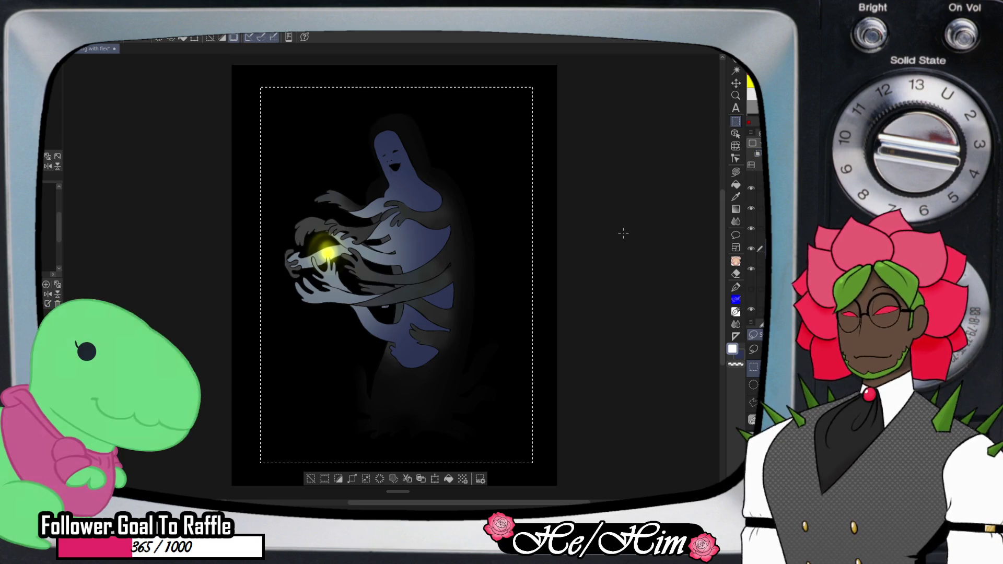
# - Save the laughing-figure illustration with Ctrl+S
pyautogui.hotkey('ctrl', 's')
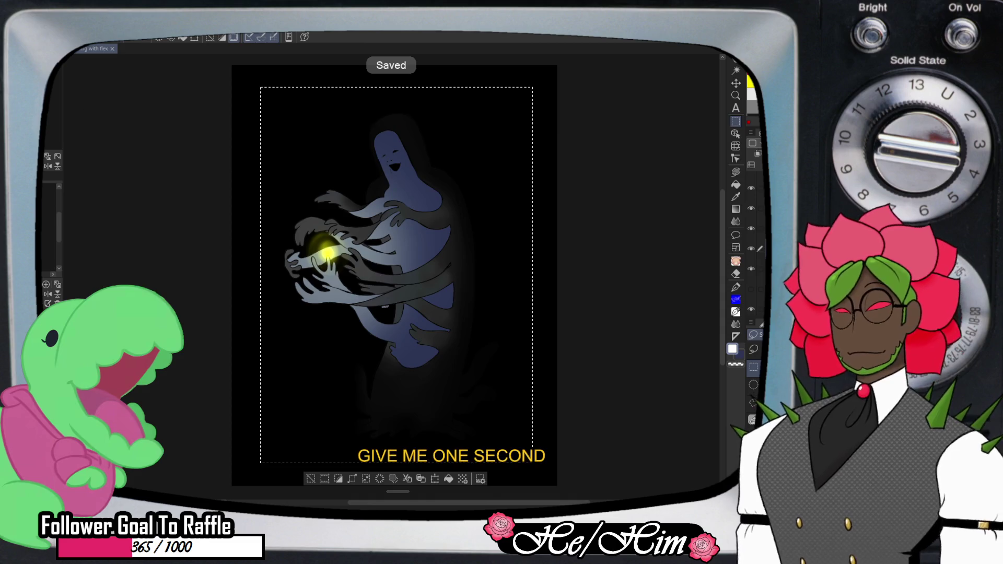
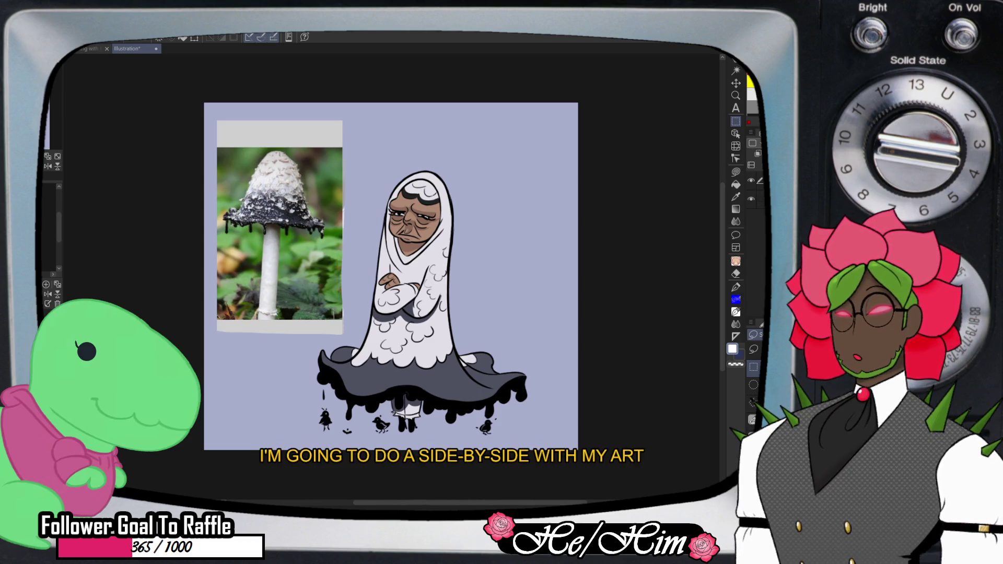
# - Switch to the 'designing with flex' document showing the dark glowing-ghost illustration
pyautogui.click(94, 48)
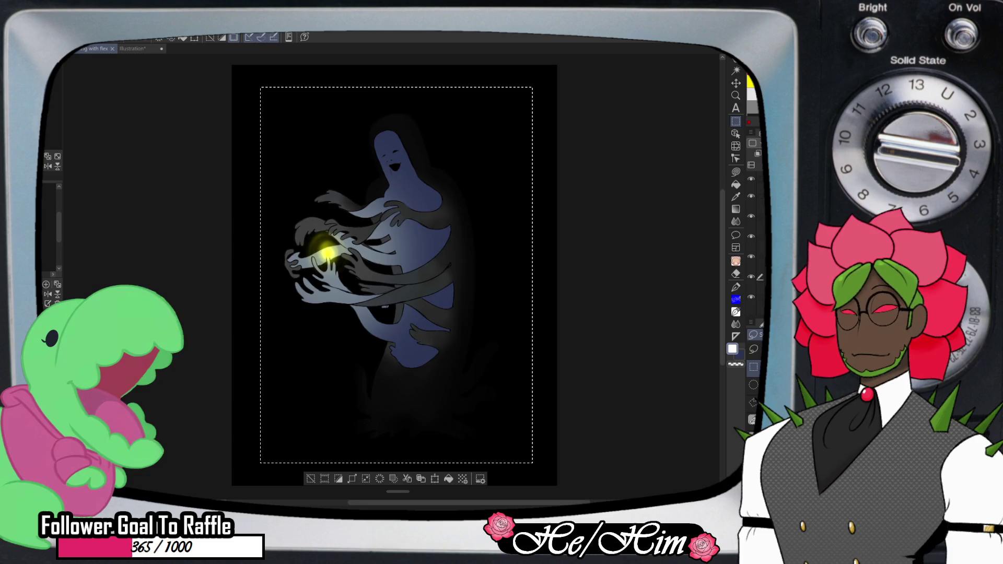
# - Create the blank grey Illustration2 canvas, then select the entire dark ghost artwork
pyautogui.press('Return')
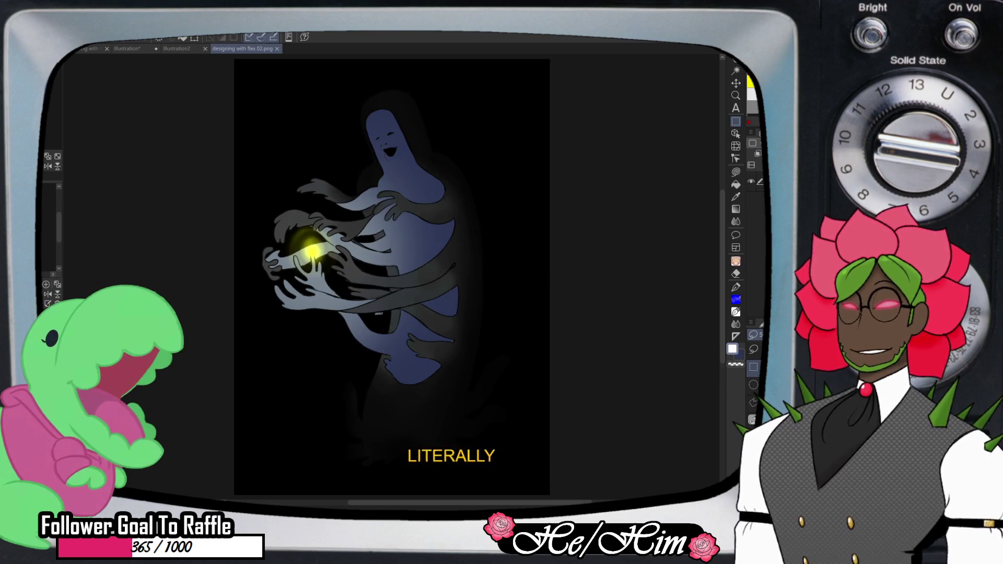
pyautogui.hotkey('ctrl', 'shift', 'Tab')
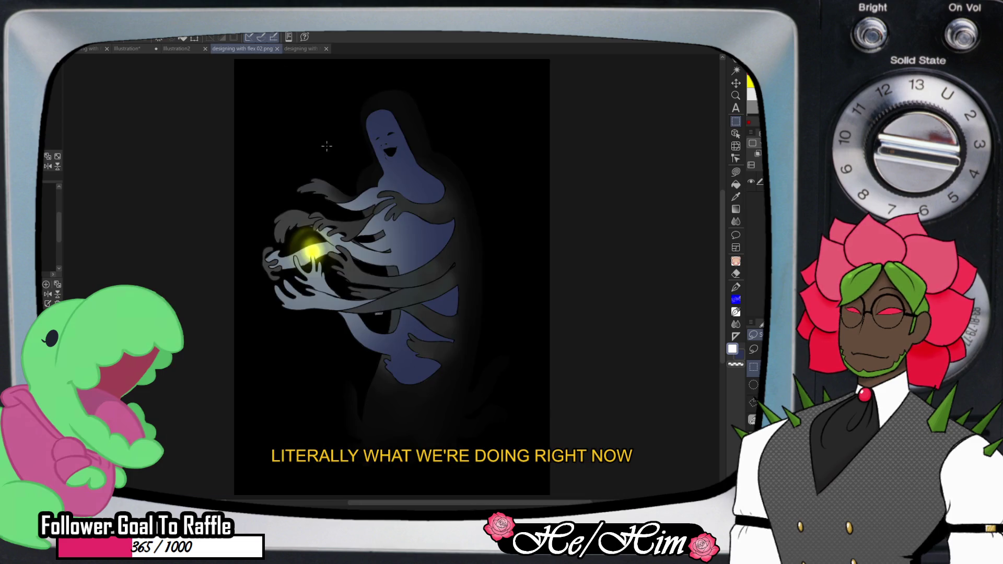
pyautogui.hotkey('ctrl', 'a')
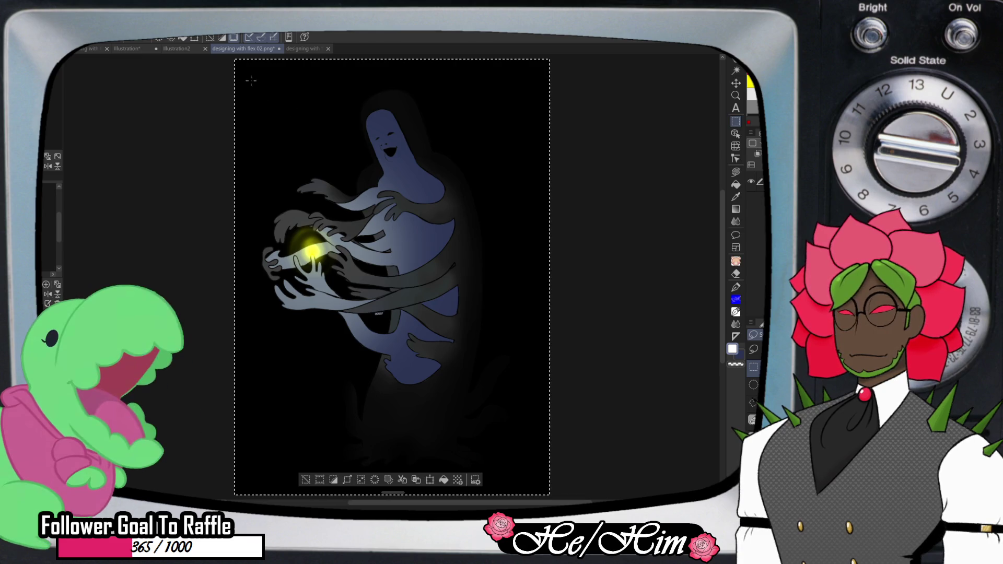
# - Paste the dark ghost artwork into Illustration2, shrink it, and place it on the right
pyautogui.click(176, 49)
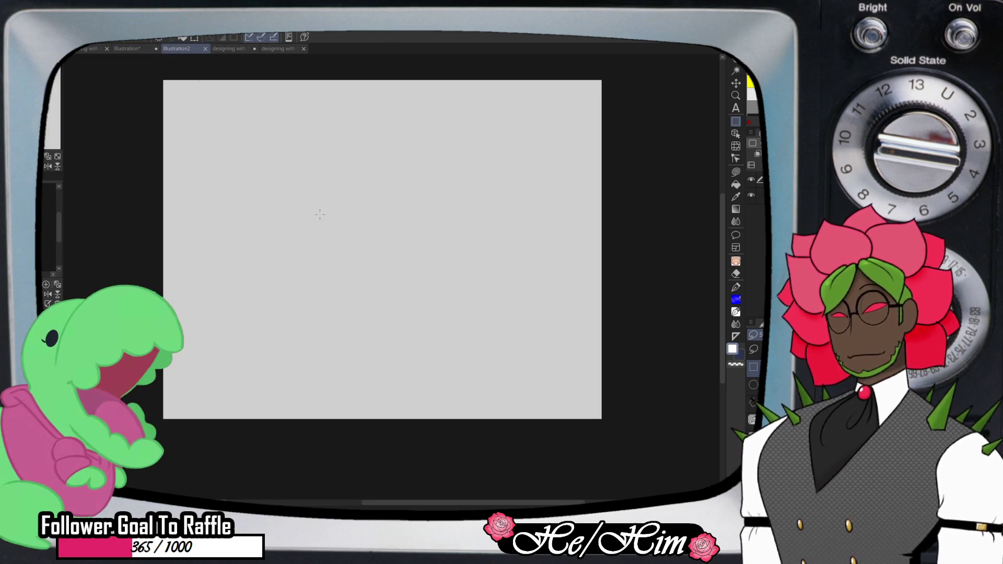
pyautogui.hotkey('ctrl', 'v')
pyautogui.hotkey('ctrl', 't')
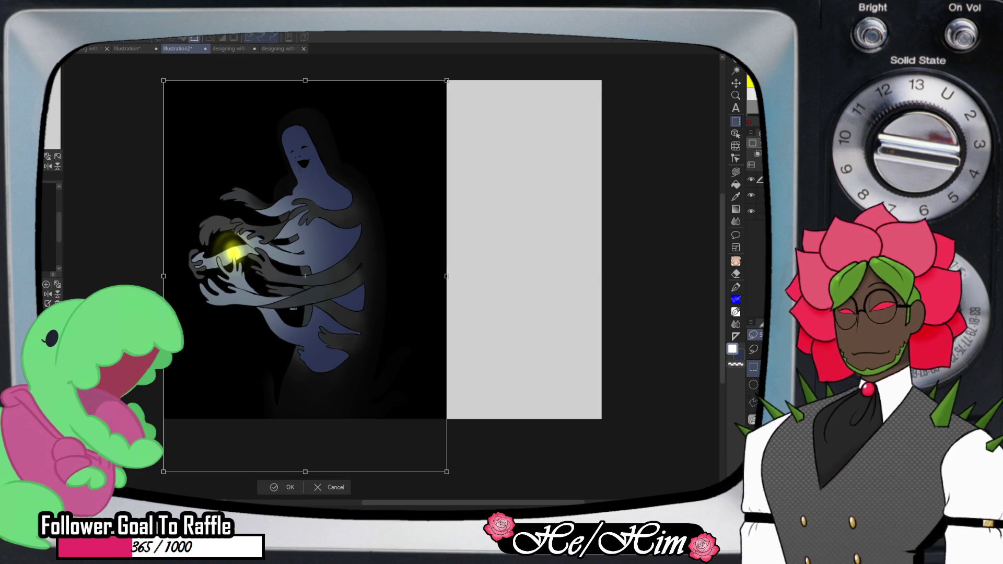
pyautogui.moveTo(447, 472); pyautogui.dragTo(349, 337)
pyautogui.moveTo(257, 209); pyautogui.dragTo(475, 240)
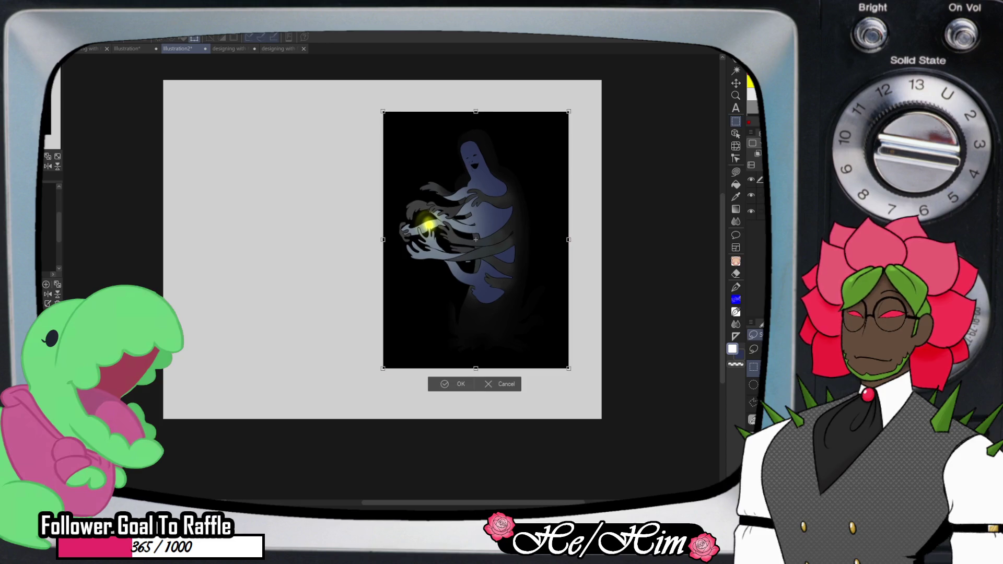
pyautogui.press('Return')
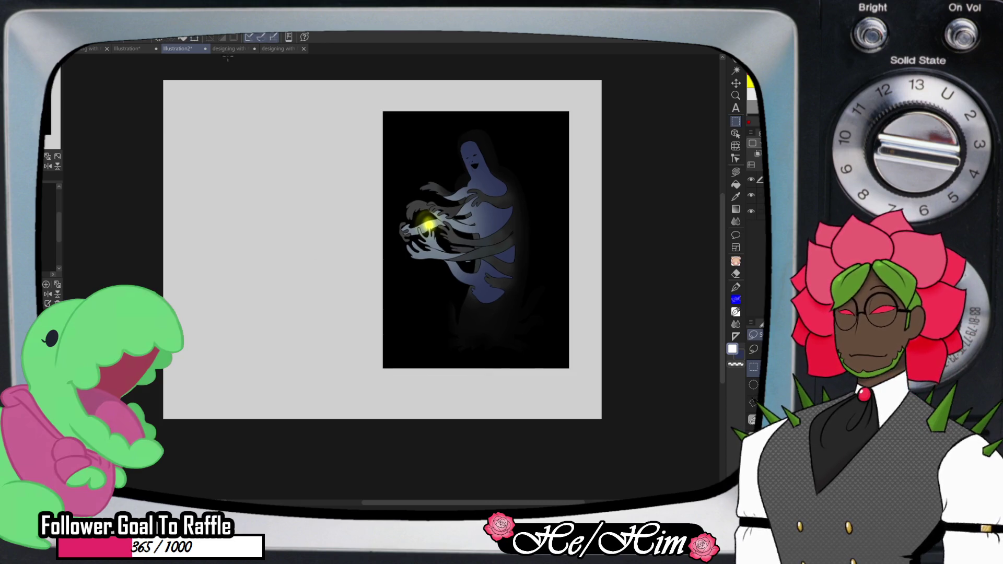
# - Copy the ghost-in-hat sketch from designing with flex 01.png and paste it into Illustration2
pyautogui.hotkey('ctrl', 'z')
pyautogui.click(292, 48)
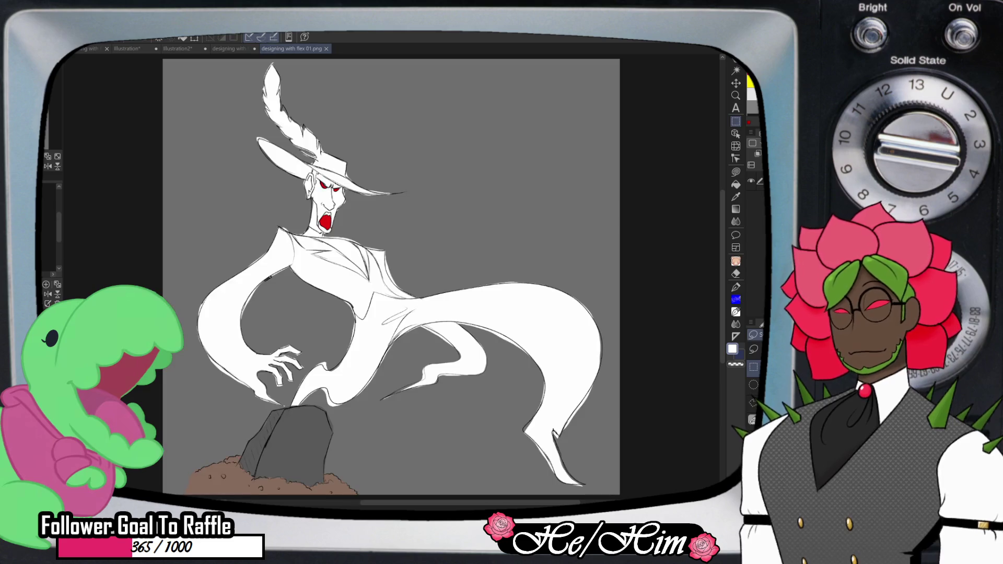
pyautogui.hotkey('ctrl', 'a')
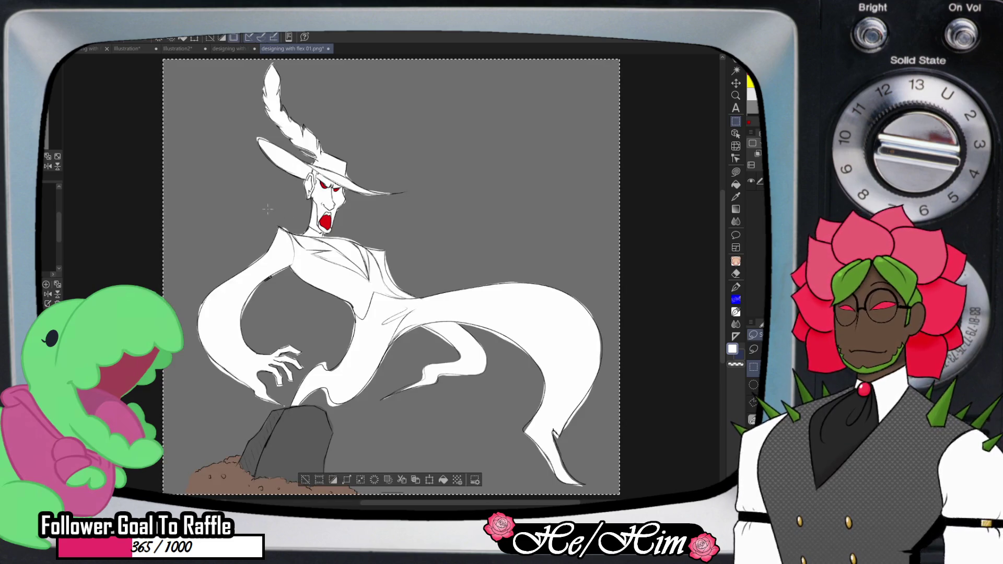
pyautogui.click(177, 48)
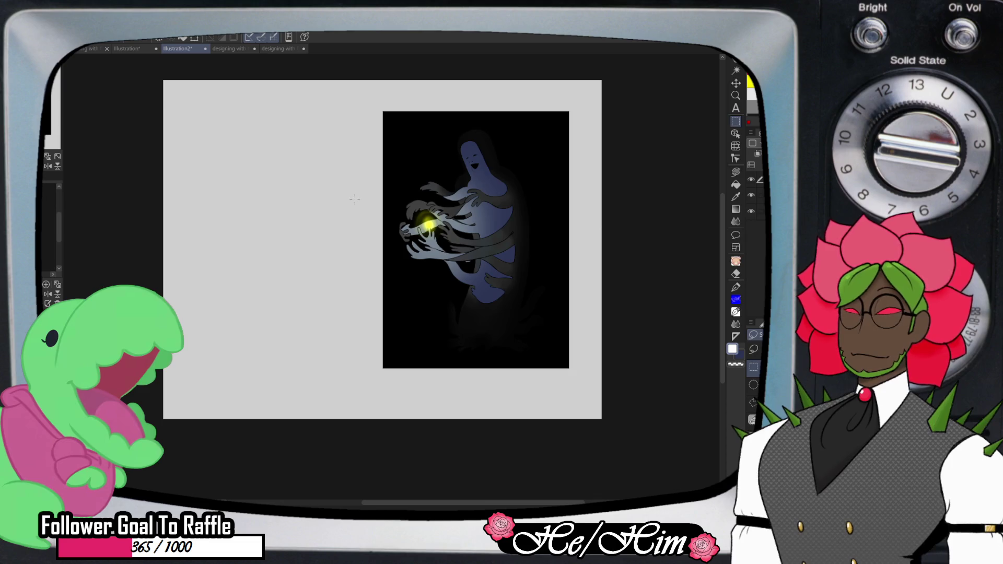
pyautogui.hotkey('ctrl', 'v')
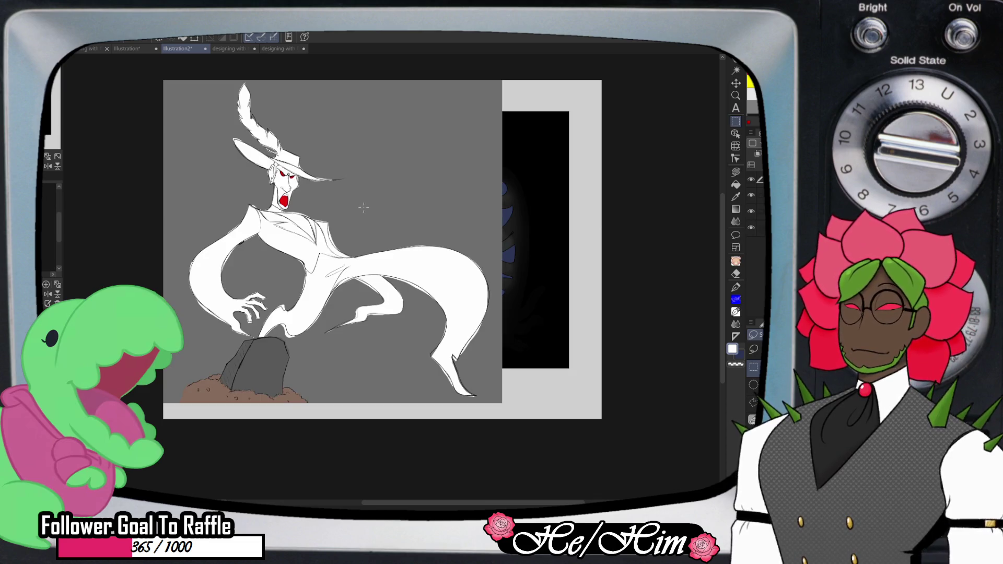
# - Scale down the pasted ghost-in-hat sketch and move it left and lower
pyautogui.hotkey('ctrl', 't')
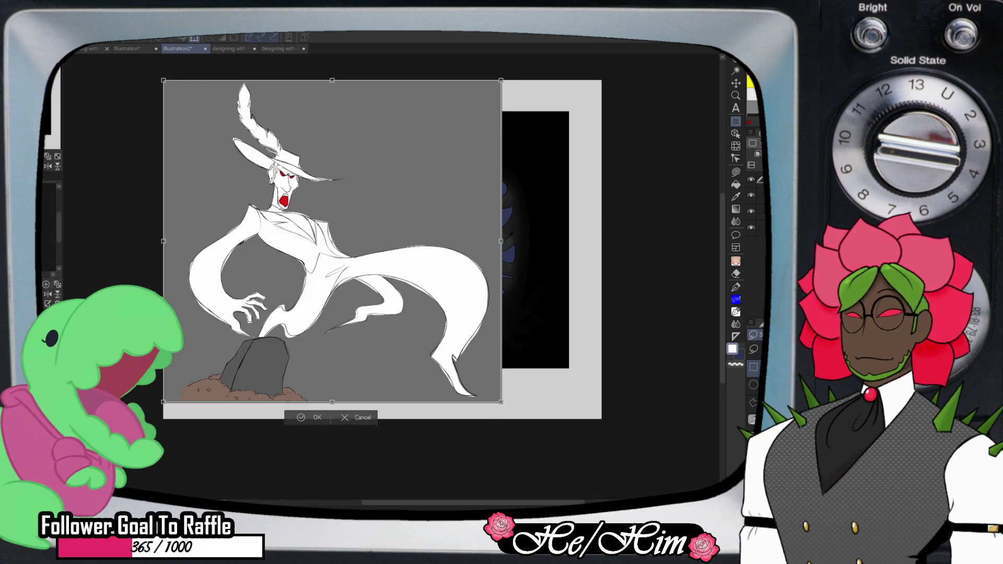
pyautogui.moveTo(501, 403); pyautogui.dragTo(375, 282)
pyautogui.moveTo(269, 181); pyautogui.dragTo(280, 238)
pyautogui.scroll(2, 337, 179)
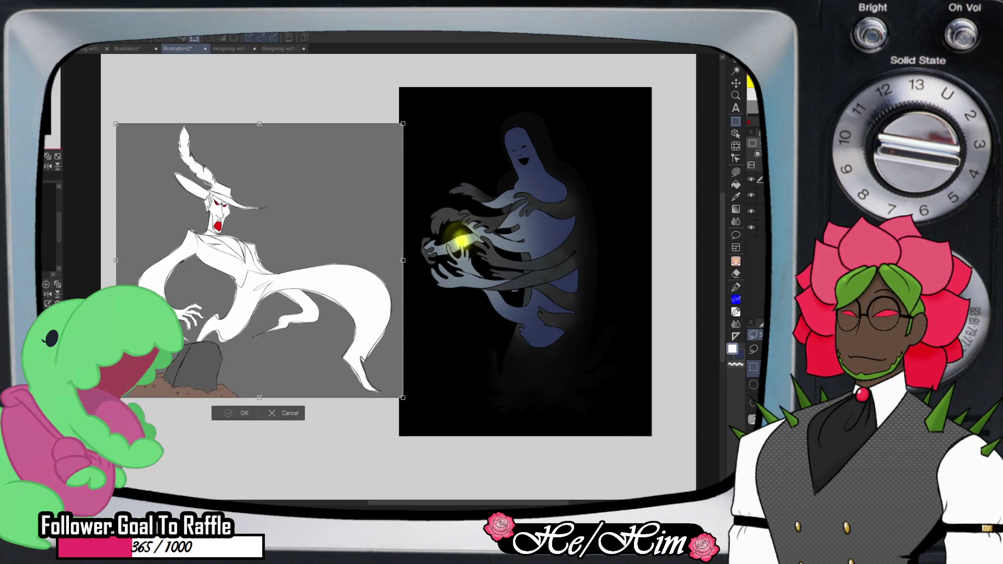
pyautogui.press('Return')
pyautogui.press('k')
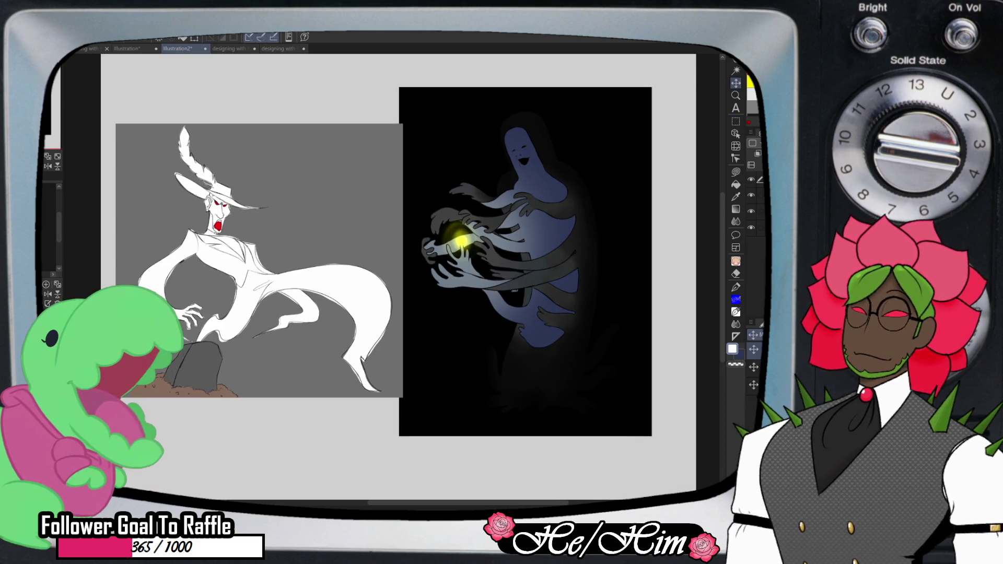
pyautogui.moveTo(256, 262); pyautogui.dragTo(253, 301)
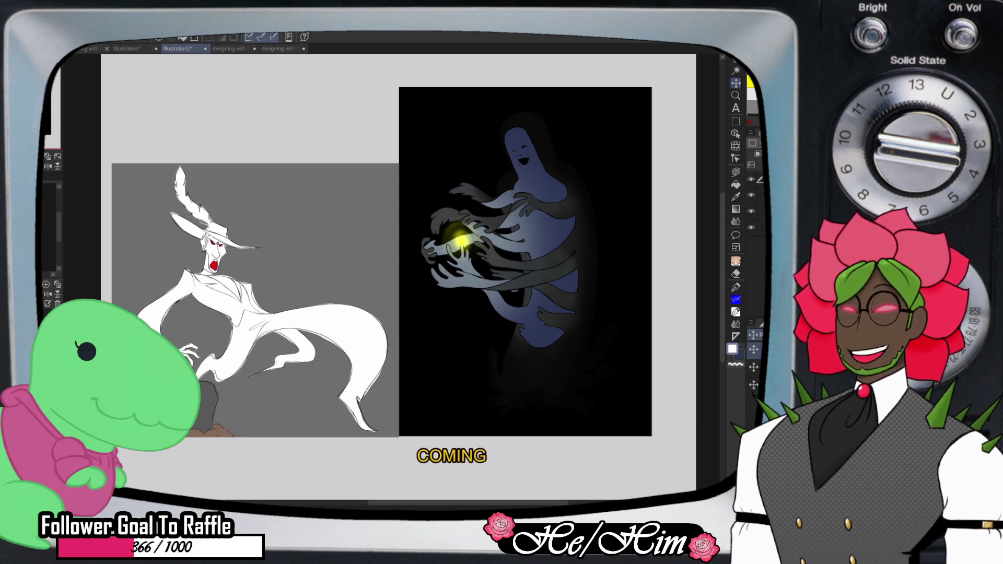
# - Nudge the ghost-in-hat sketch into final position beside the dark painting
pyautogui.moveTo(255, 301); pyautogui.dragTo(255, 301)
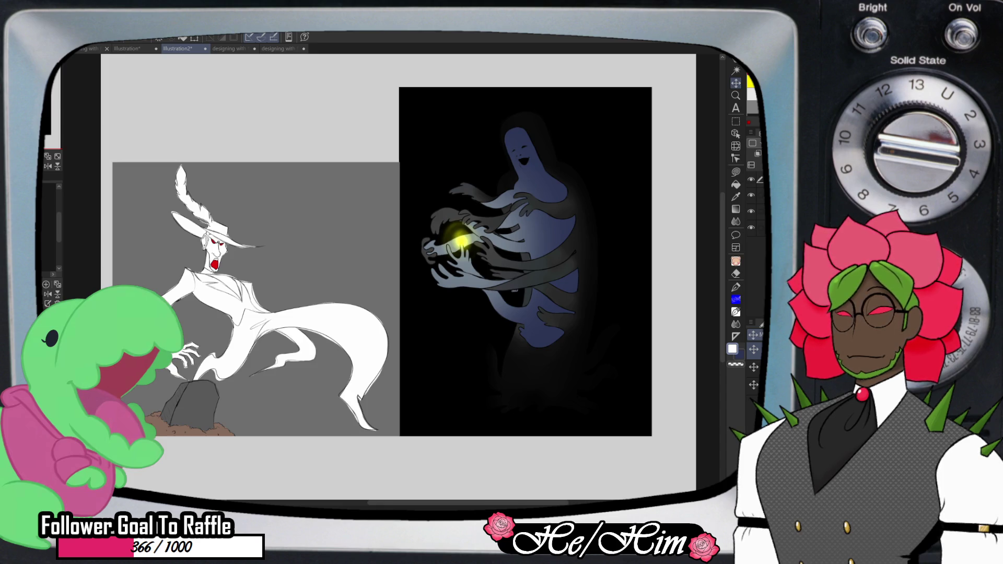
pyautogui.press('h')
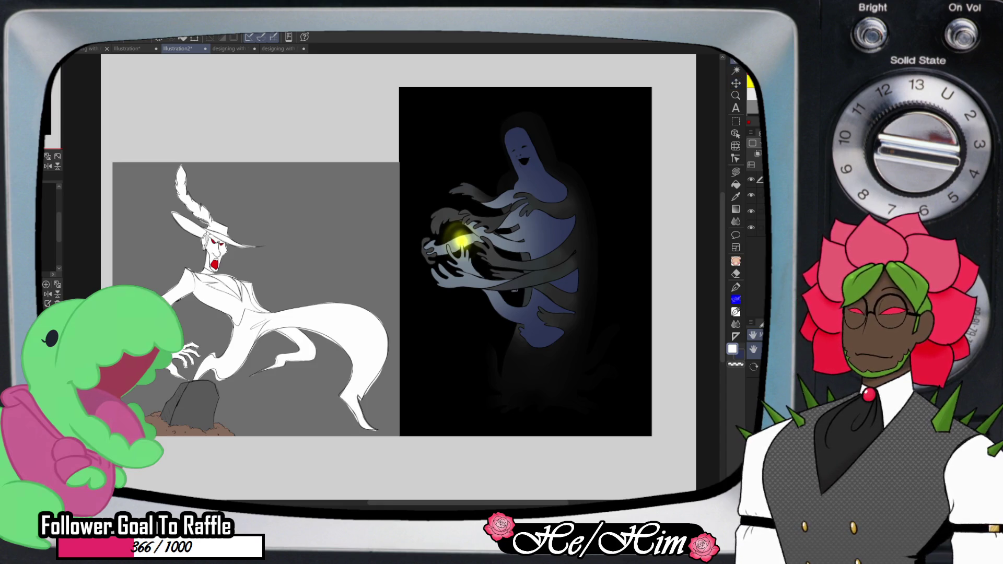
pyautogui.scroll(3, 525, 261)
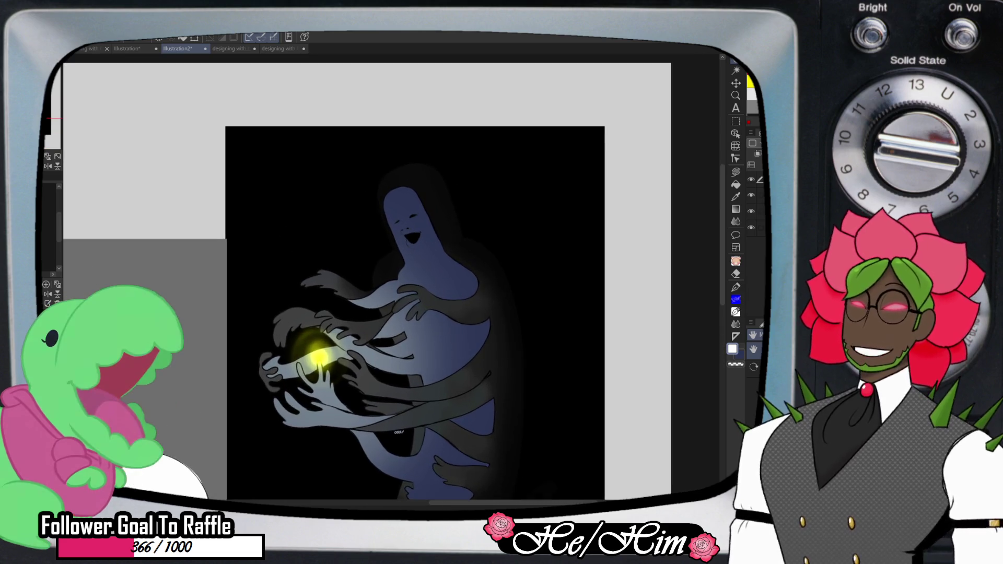
# - Zoom in on the laughing blue ghost's face in the right-hand painting
pyautogui.scroll(2, 431, 237)
pyautogui.scroll(2, 431, 238)
pyautogui.scroll(2, 431, 238)
pyautogui.scroll(2, 431, 238)
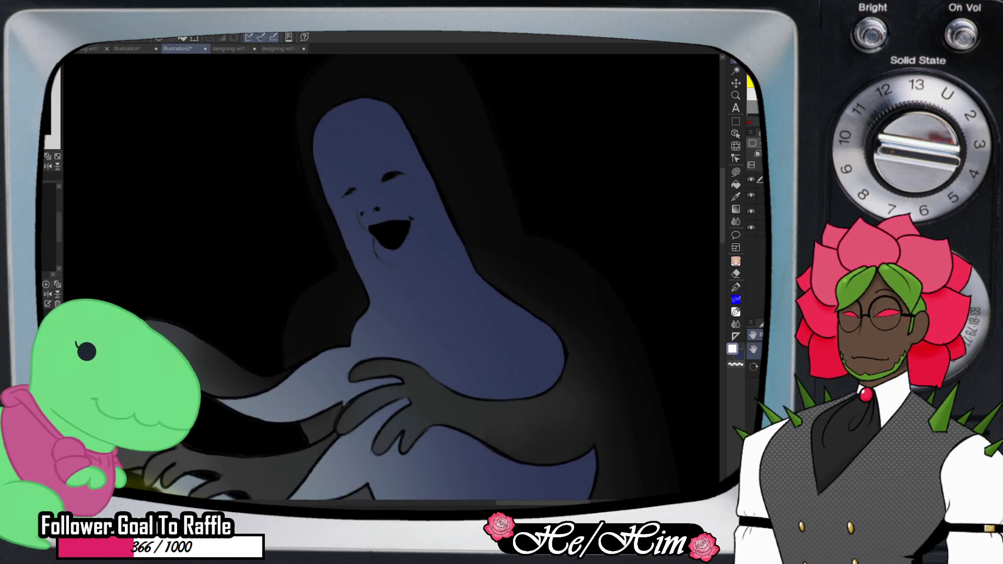
pyautogui.scroll(1, 397, 261)
pyautogui.scroll(1, 397, 261)
pyautogui.scroll(1, 397, 262)
pyautogui.scroll(1, 397, 261)
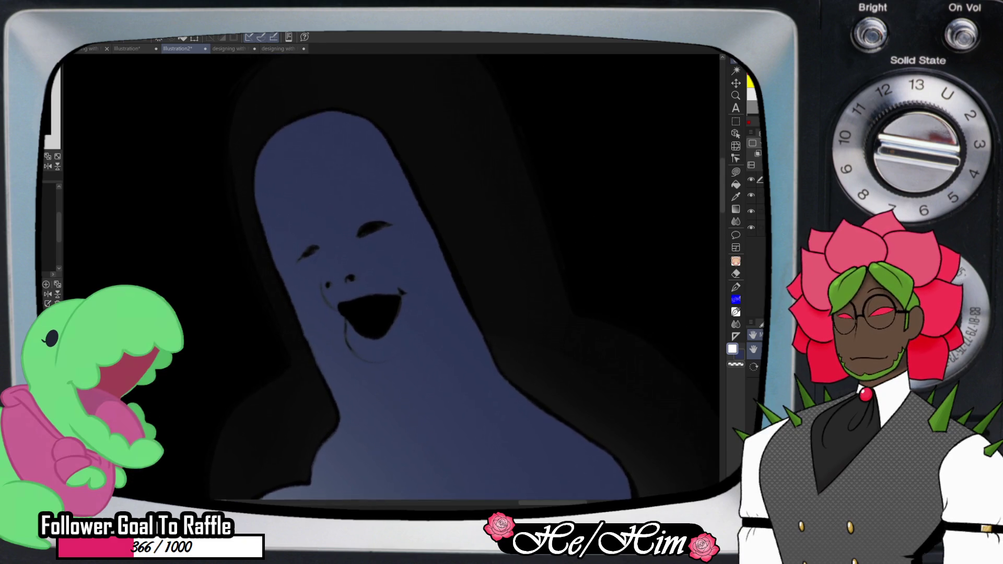
pyautogui.scroll(1, 397, 262)
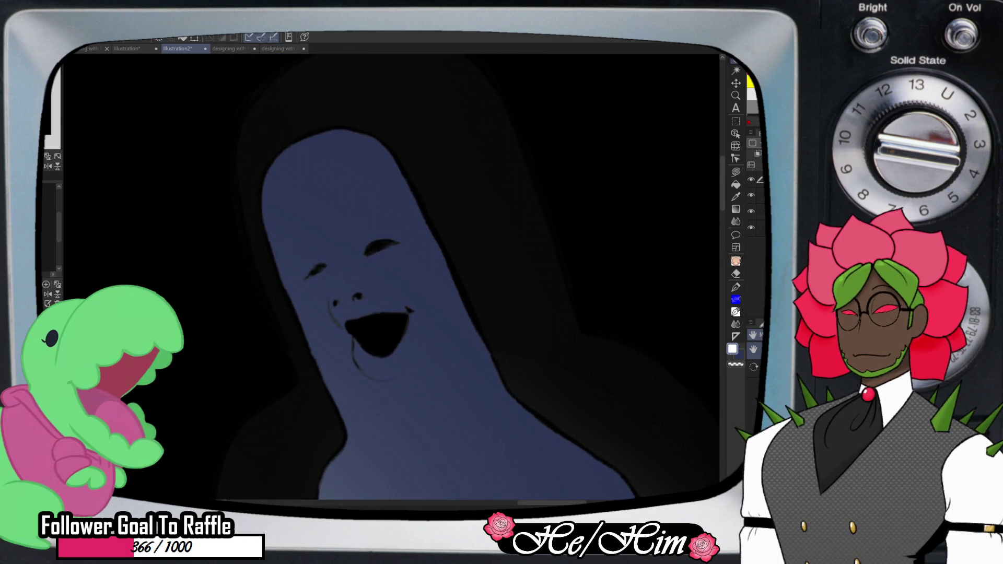